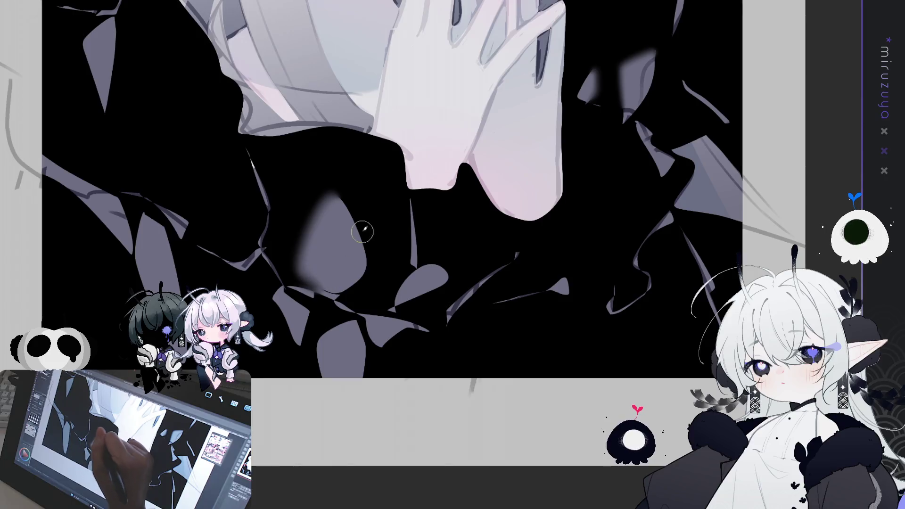
Step: Airbrush soft grey shading onto the black collar ruffles on both sides of the hand
{"action": "mouse_move", "coordinate": [398, 304]}
{"action": "left_mouse_down"}
{"action": "mouse_move", "coordinate": [436, 285]}
{"action": "mouse_move", "coordinate": [435, 259]}
{"action": "left_mouse_up"}
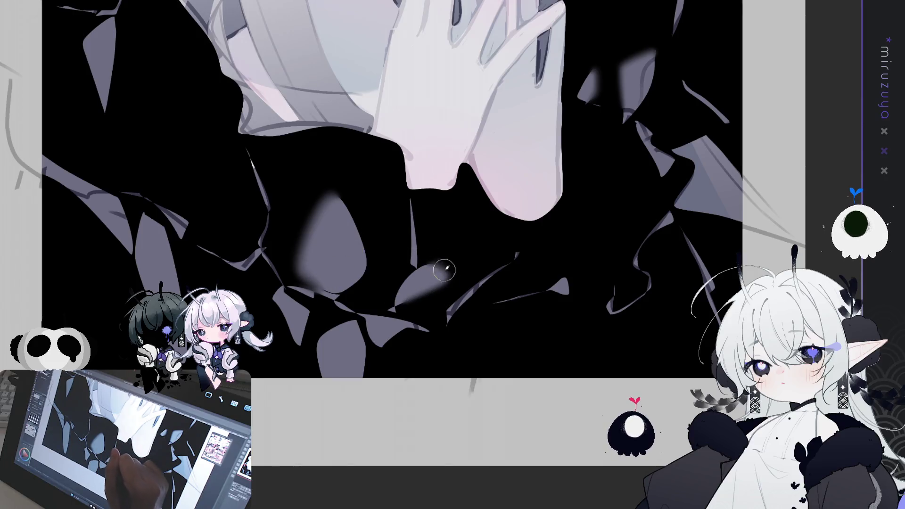
{"action": "left_click_drag", "start_coordinate": [137, 285], "coordinate": [134, 245]}
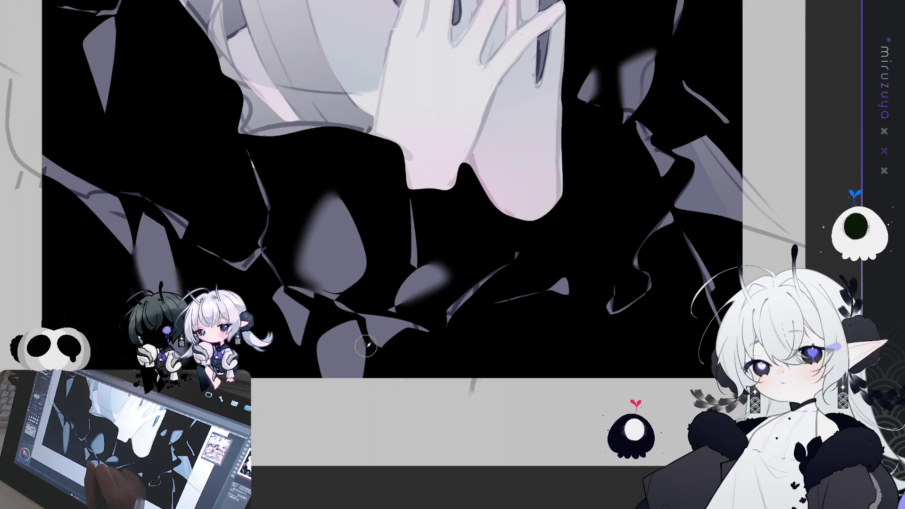
{"action": "mouse_move", "coordinate": [158, 105]}
{"action": "left_mouse_down"}
{"action": "mouse_move", "coordinate": [191, 263]}
{"action": "mouse_move", "coordinate": [134, 358]}
{"action": "mouse_move", "coordinate": [106, 378]}
{"action": "left_mouse_up"}
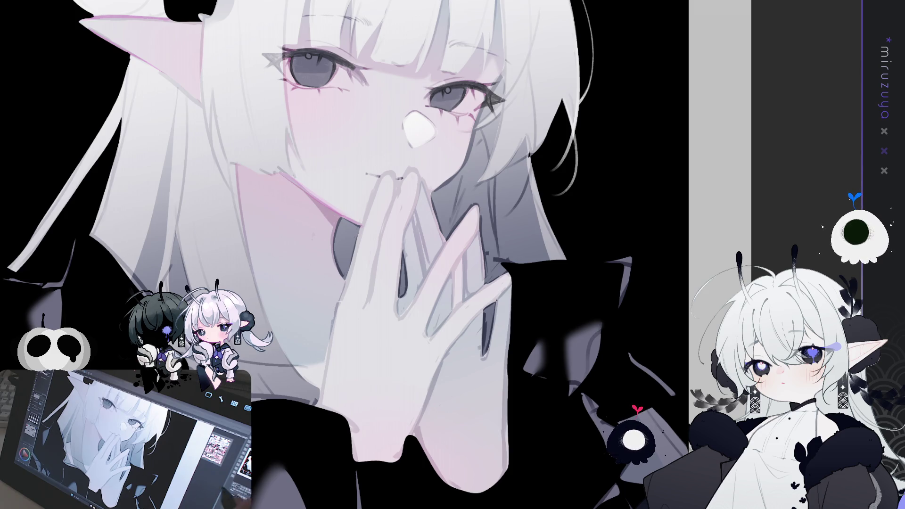
Step: Zoom out to check the head, zoom back in on the horn and collar, and shrink the brush
{"action": "key", "text": "ctrl+minus"}
{"action": "scroll", "coordinate": [377, 255], "scroll_direction": "up", "scroll_amount": 5}
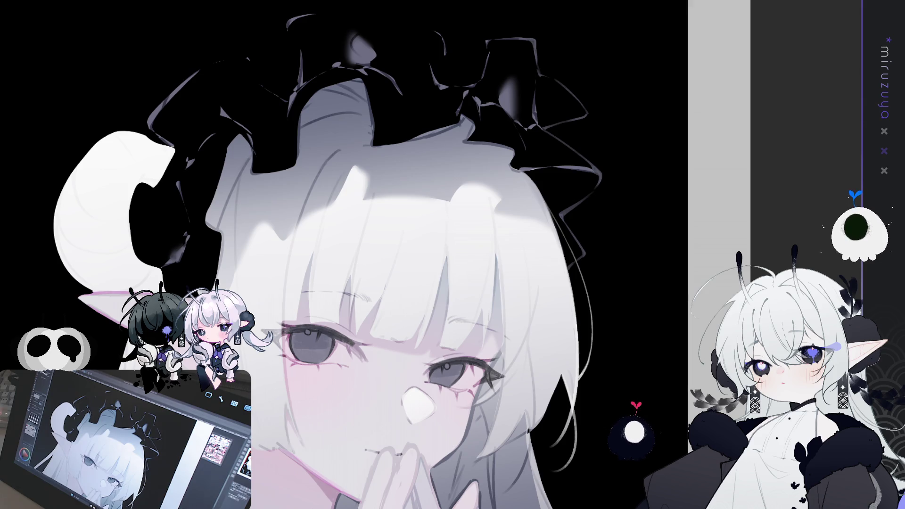
{"action": "key", "text": "ctrl+minus"}
{"action": "key", "text": "ctrl+plus"}
{"action": "key", "text": "ctrl+plus"}
{"action": "key", "text": "ctrl+plus"}
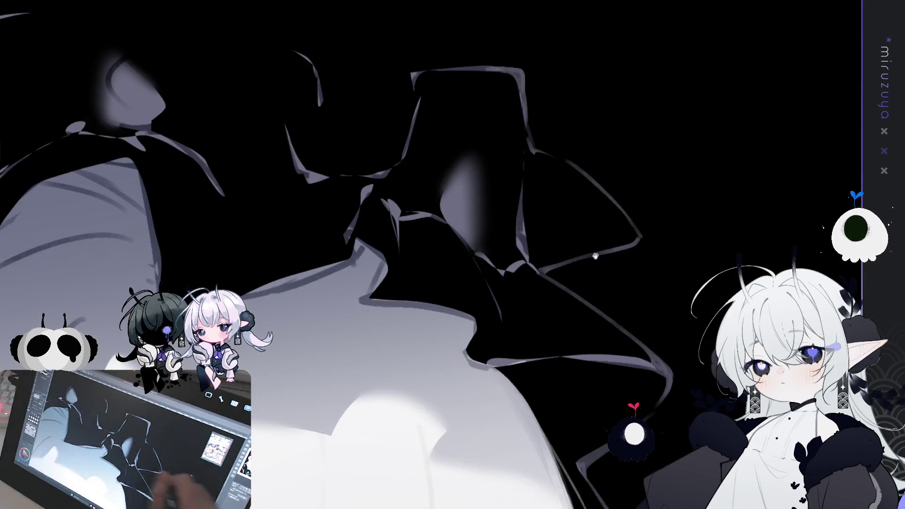
{"action": "scroll", "coordinate": [612, 250], "scroll_direction": "right", "scroll_amount": 3}
{"action": "key", "text": "["}
{"action": "key", "text": "["}
{"action": "key", "text": "["}
Step: Paint a dark grey patch on the ruffle and darken its pale edge
{"action": "mouse_move", "coordinate": [331, 206]}
{"action": "left_mouse_down"}
{"action": "mouse_move", "coordinate": [317, 190]}
{"action": "mouse_move", "coordinate": [330, 197]}
{"action": "mouse_move", "coordinate": [333, 211]}
{"action": "mouse_move", "coordinate": [322, 200]}
{"action": "mouse_move", "coordinate": [331, 244]}
{"action": "mouse_move", "coordinate": [312, 193]}
{"action": "mouse_move", "coordinate": [303, 223]}
{"action": "mouse_move", "coordinate": [325, 231]}
{"action": "mouse_move", "coordinate": [339, 165]}
{"action": "mouse_move", "coordinate": [309, 211]}
{"action": "mouse_move", "coordinate": [324, 230]}
{"action": "mouse_move", "coordinate": [335, 177]}
{"action": "mouse_move", "coordinate": [314, 208]}
{"action": "mouse_move", "coordinate": [330, 248]}
{"action": "mouse_move", "coordinate": [324, 176]}
{"action": "mouse_move", "coordinate": [299, 202]}
{"action": "mouse_move", "coordinate": [326, 172]}
{"action": "mouse_move", "coordinate": [304, 202]}
{"action": "mouse_move", "coordinate": [344, 188]}
{"action": "mouse_move", "coordinate": [343, 252]}
{"action": "mouse_move", "coordinate": [335, 236]}
{"action": "mouse_move", "coordinate": [330, 253]}
{"action": "left_mouse_up"}
{"action": "scroll", "coordinate": [342, 184], "scroll_direction": "right", "scroll_amount": 1}
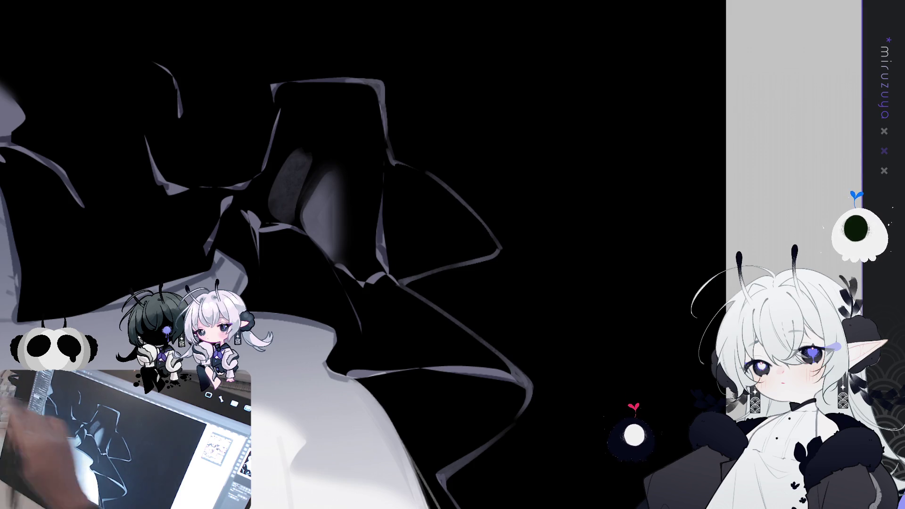
{"action": "mouse_move", "coordinate": [519, 334]}
{"action": "left_mouse_down"}
{"action": "mouse_move", "coordinate": [471, 356]}
{"action": "mouse_move", "coordinate": [479, 402]}
{"action": "left_mouse_up"}
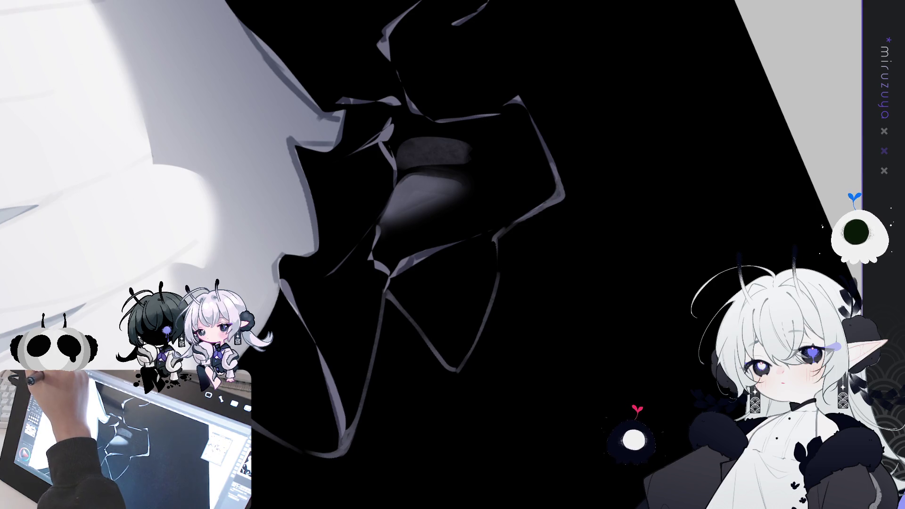
{"action": "mouse_move", "coordinate": [301, 148]}
{"action": "left_mouse_down"}
{"action": "mouse_move", "coordinate": [323, 235]}
{"action": "mouse_move", "coordinate": [318, 215]}
{"action": "left_mouse_up"}
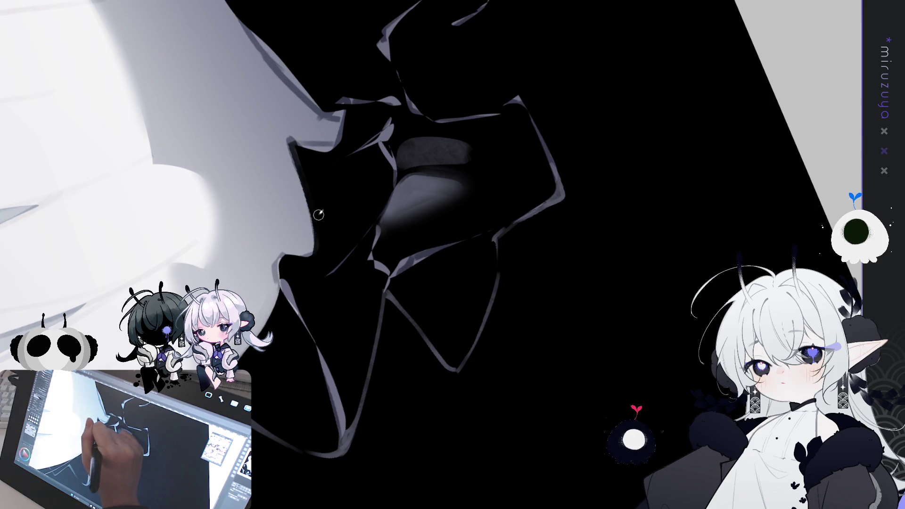
{"action": "mouse_move", "coordinate": [304, 259]}
{"action": "left_mouse_down"}
{"action": "mouse_move", "coordinate": [283, 279]}
{"action": "mouse_move", "coordinate": [296, 282]}
{"action": "left_mouse_up"}
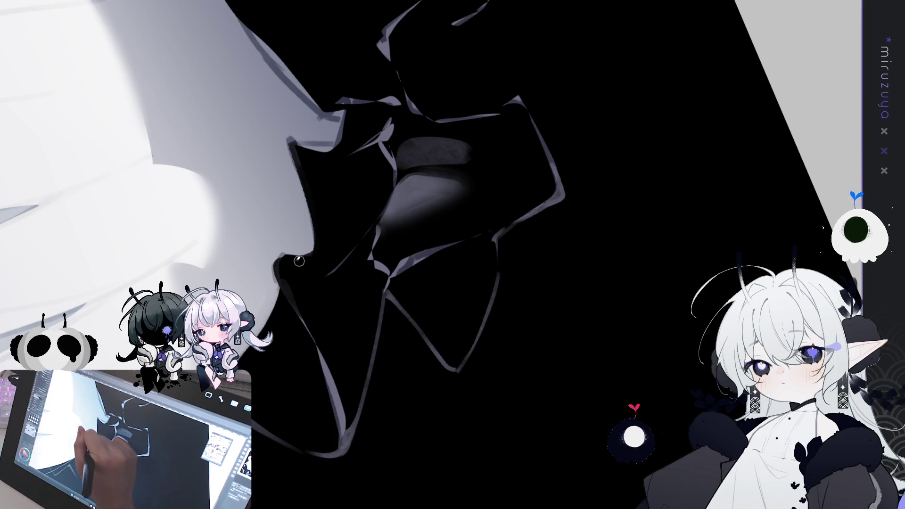
{"action": "left_click_drag", "start_coordinate": [293, 295], "coordinate": [277, 262]}
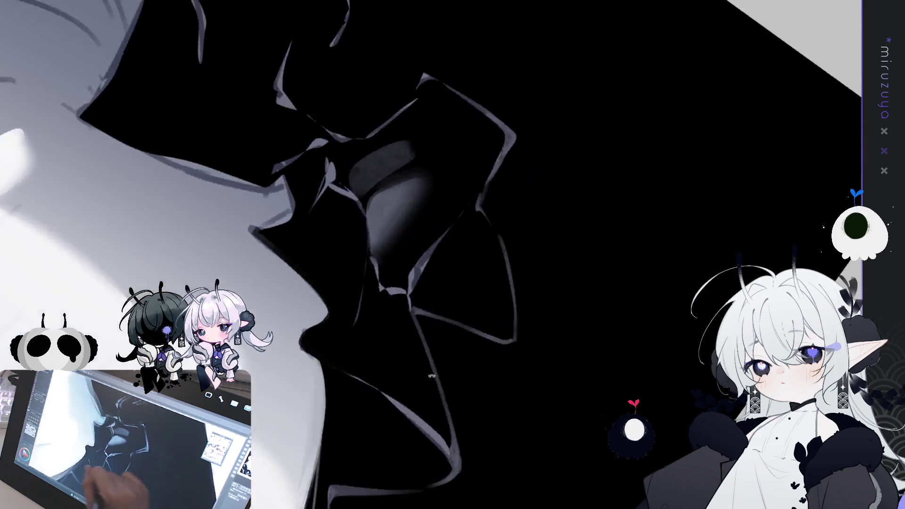
Step: Rotate the view so the bow sits on top and darken its lower edge toward the right
{"action": "mouse_move", "coordinate": [317, 332]}
{"action": "left_mouse_down"}
{"action": "mouse_move", "coordinate": [332, 231]}
{"action": "mouse_move", "coordinate": [347, 272]}
{"action": "left_mouse_up"}
{"action": "left_click_drag", "start_coordinate": [331, 232], "coordinate": [348, 276]}
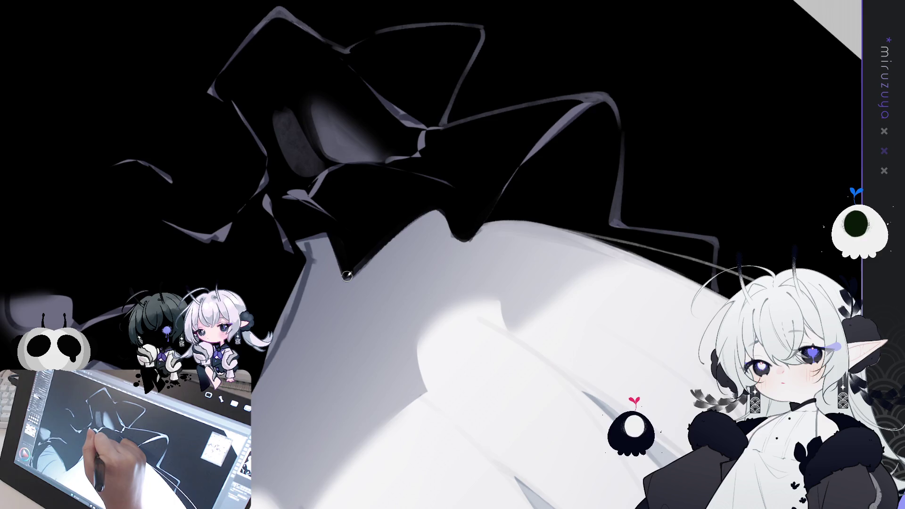
{"action": "left_click_drag", "start_coordinate": [382, 238], "coordinate": [356, 268]}
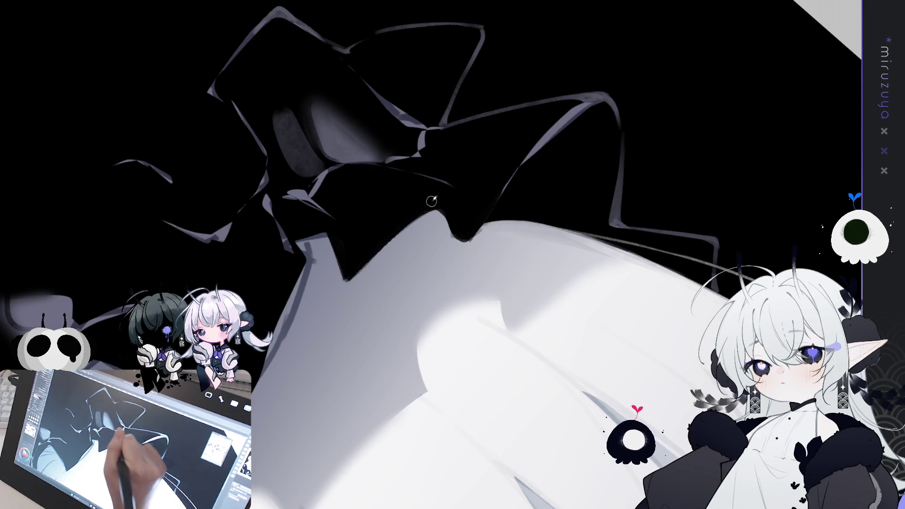
{"action": "mouse_move", "coordinate": [428, 204]}
{"action": "left_mouse_down"}
{"action": "mouse_move", "coordinate": [494, 217]}
{"action": "mouse_move", "coordinate": [457, 263]}
{"action": "left_mouse_up"}
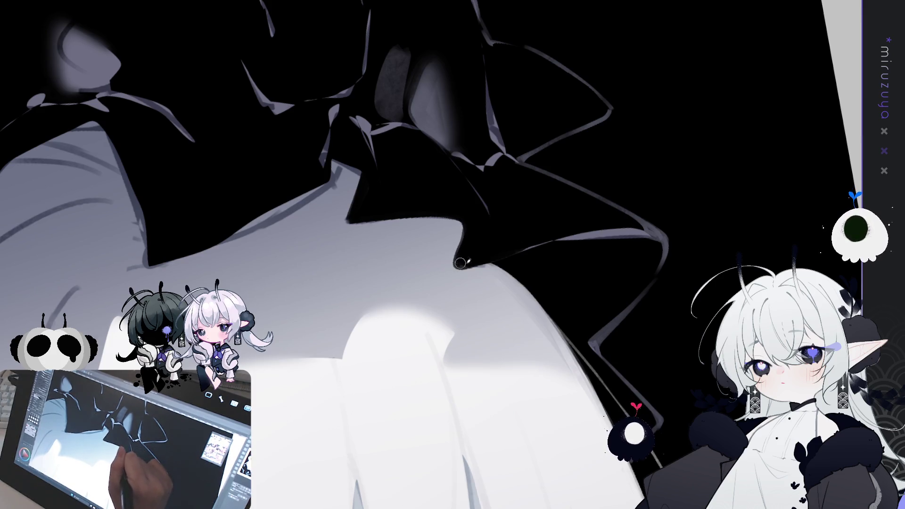
{"action": "left_click_drag", "start_coordinate": [464, 262], "coordinate": [668, 213]}
{"action": "mouse_move", "coordinate": [449, 279]}
{"action": "left_mouse_down"}
{"action": "mouse_move", "coordinate": [439, 420]}
{"action": "mouse_move", "coordinate": [597, 316]}
{"action": "left_mouse_up"}
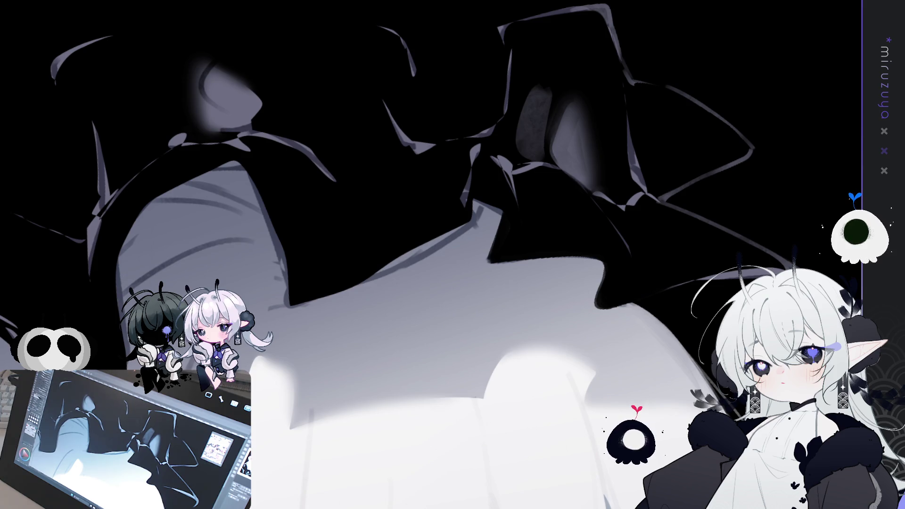
{"action": "scroll", "coordinate": [453, 254], "scroll_direction": "up", "scroll_amount": 1}
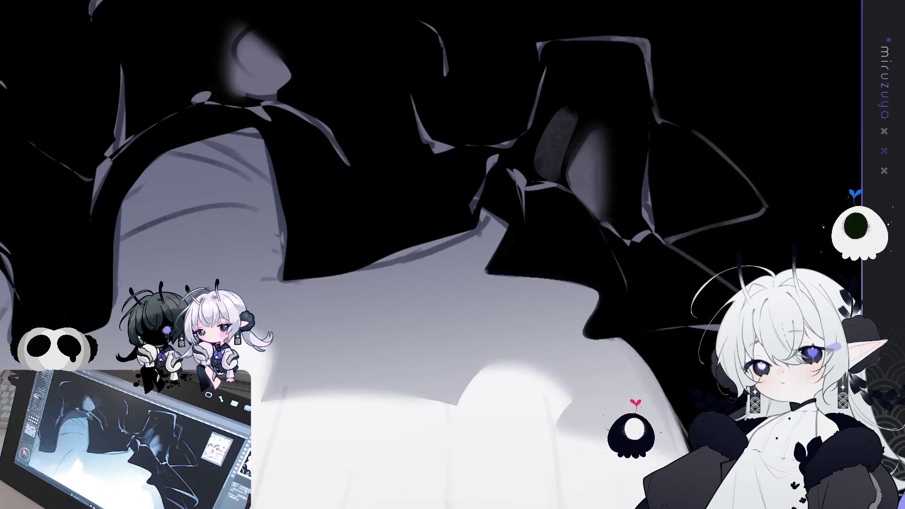
Step: Mirror the view and darken the small light slivers on the collar shapes
{"action": "key", "text": "h"}
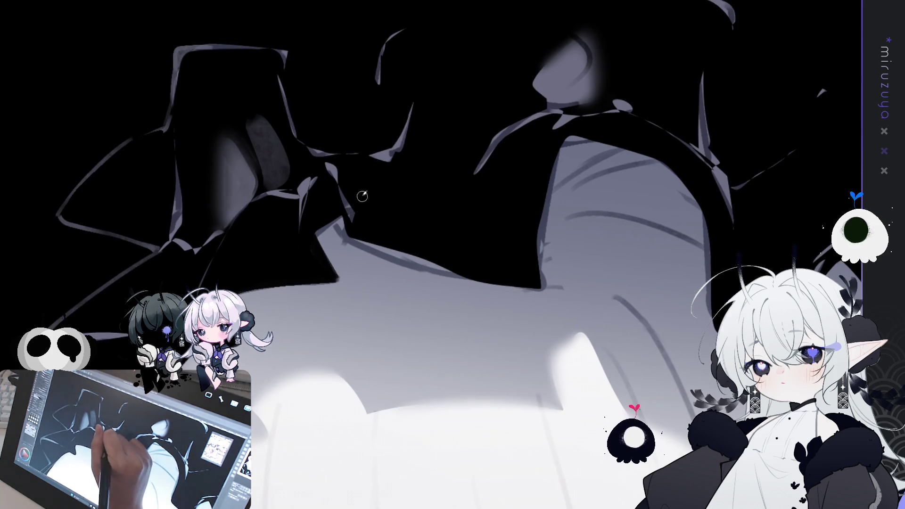
{"action": "left_click_drag", "start_coordinate": [347, 233], "coordinate": [356, 241]}
{"action": "left_click_drag", "start_coordinate": [333, 208], "coordinate": [342, 217]}
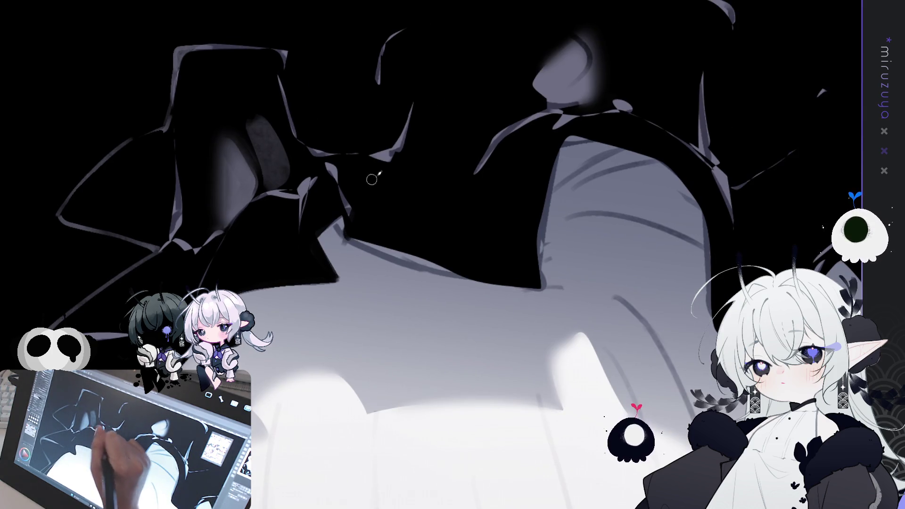
{"action": "key", "text": "minus"}
{"action": "key", "text": "minus"}
{"action": "key", "text": "minus"}
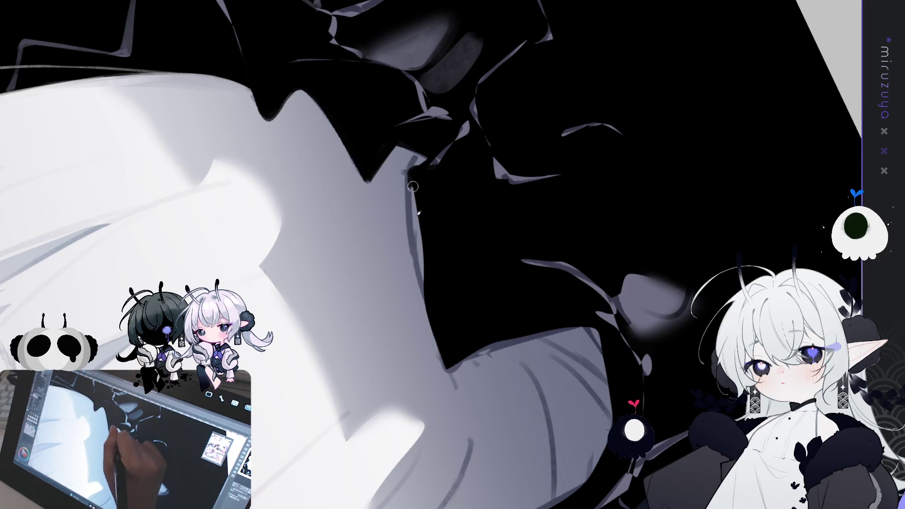
{"action": "left_click_drag", "start_coordinate": [414, 170], "coordinate": [424, 283]}
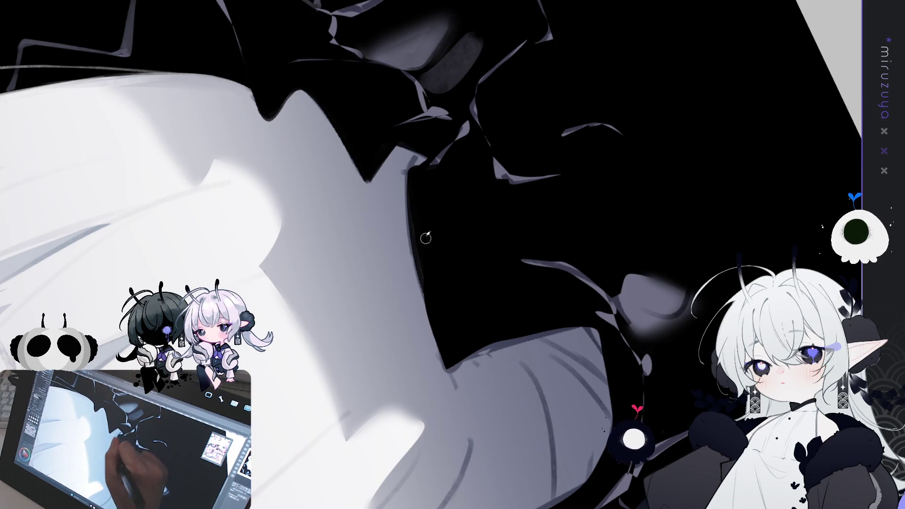
{"action": "left_click_drag", "start_coordinate": [404, 171], "coordinate": [423, 273]}
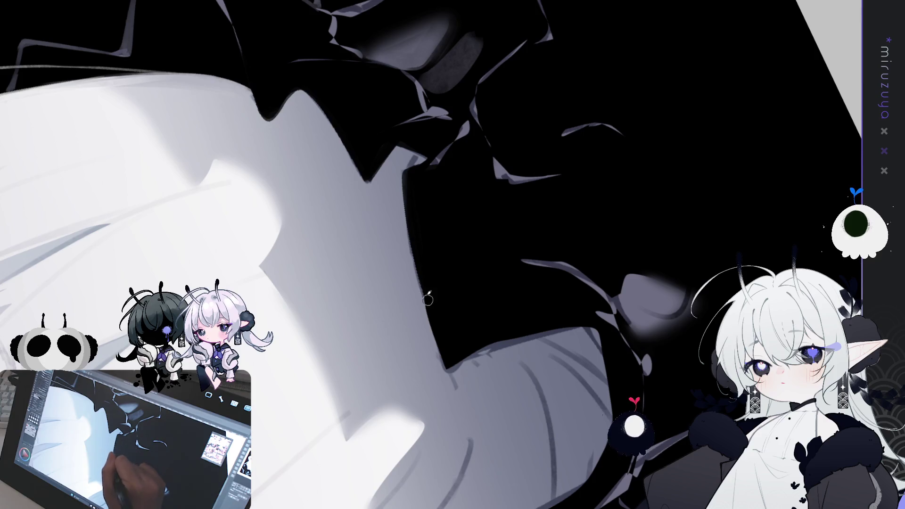
{"action": "mouse_move", "coordinate": [419, 257]}
{"action": "left_mouse_down"}
{"action": "mouse_move", "coordinate": [436, 337]}
{"action": "mouse_move", "coordinate": [433, 317]}
{"action": "mouse_move", "coordinate": [444, 351]}
{"action": "mouse_move", "coordinate": [460, 359]}
{"action": "left_mouse_up"}
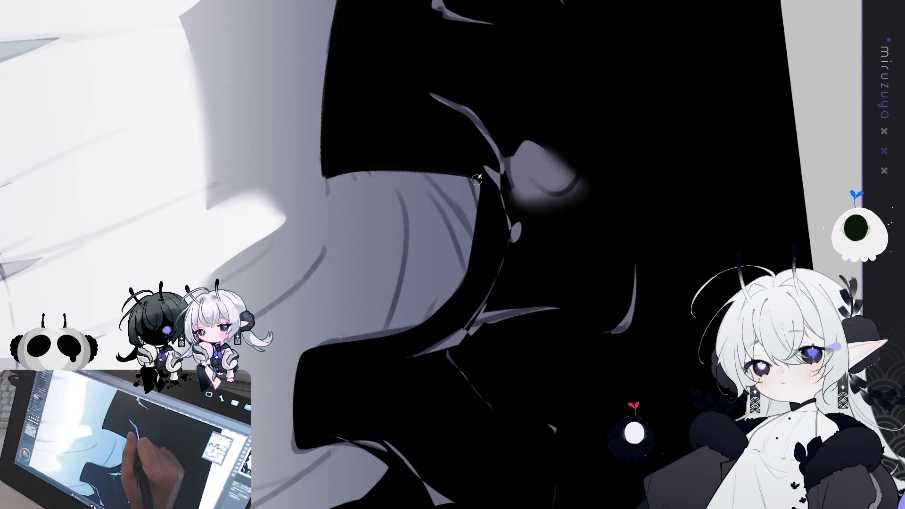
Step: Paint black over the remaining light edges of the black collar shapes
{"action": "left_click_drag", "start_coordinate": [477, 179], "coordinate": [459, 312]}
{"action": "left_click_drag", "start_coordinate": [484, 183], "coordinate": [443, 324]}
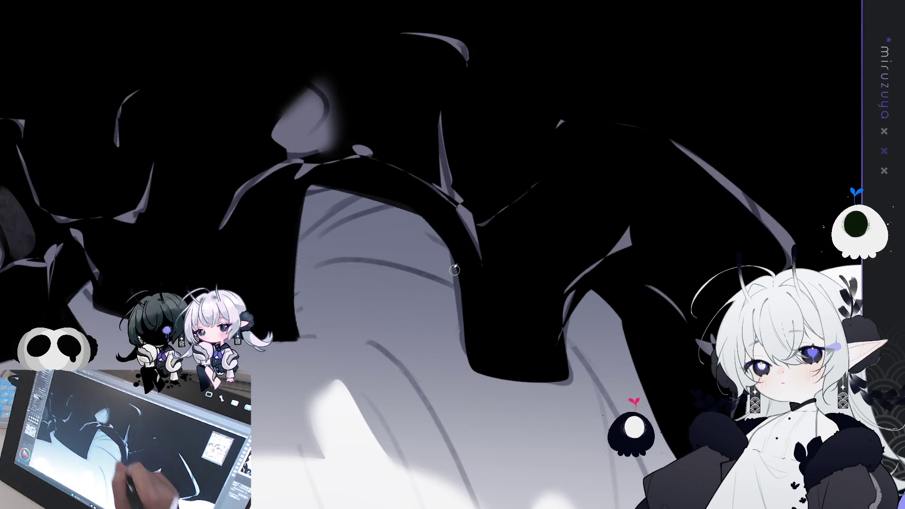
{"action": "left_click_drag", "start_coordinate": [441, 238], "coordinate": [472, 343]}
{"action": "left_click_drag", "start_coordinate": [439, 219], "coordinate": [471, 355]}
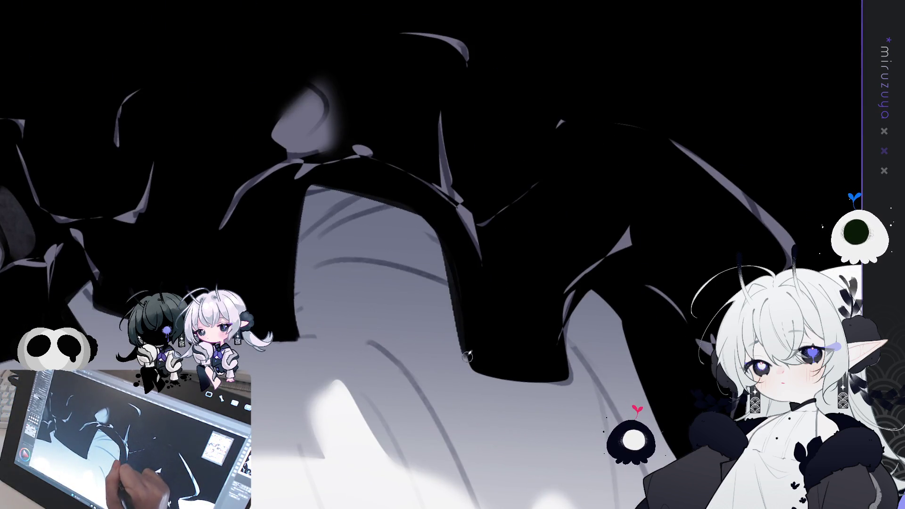
{"action": "left_click_drag", "start_coordinate": [454, 276], "coordinate": [472, 366]}
{"action": "left_click_drag", "start_coordinate": [443, 244], "coordinate": [470, 351]}
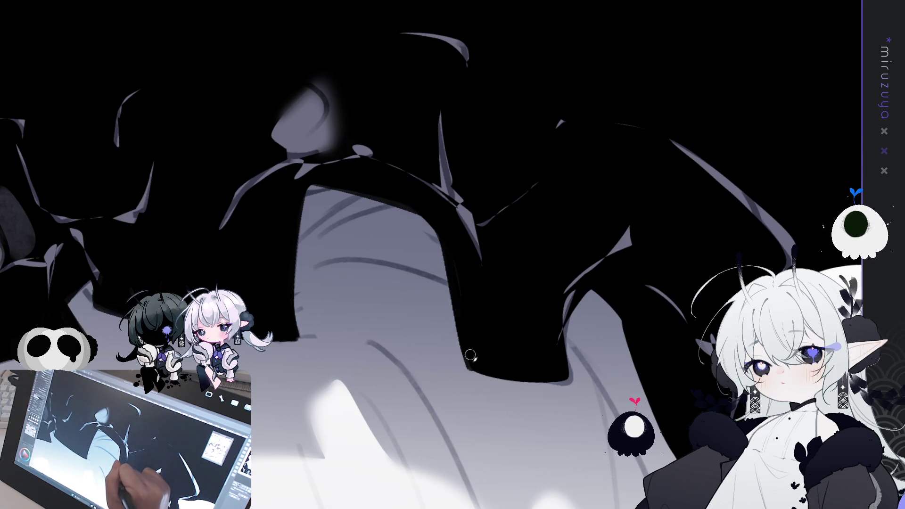
{"action": "mouse_move", "coordinate": [565, 298]}
{"action": "left_mouse_down"}
{"action": "mouse_move", "coordinate": [569, 381]}
{"action": "mouse_move", "coordinate": [555, 461]}
{"action": "mouse_move", "coordinate": [487, 129]}
{"action": "left_mouse_up"}
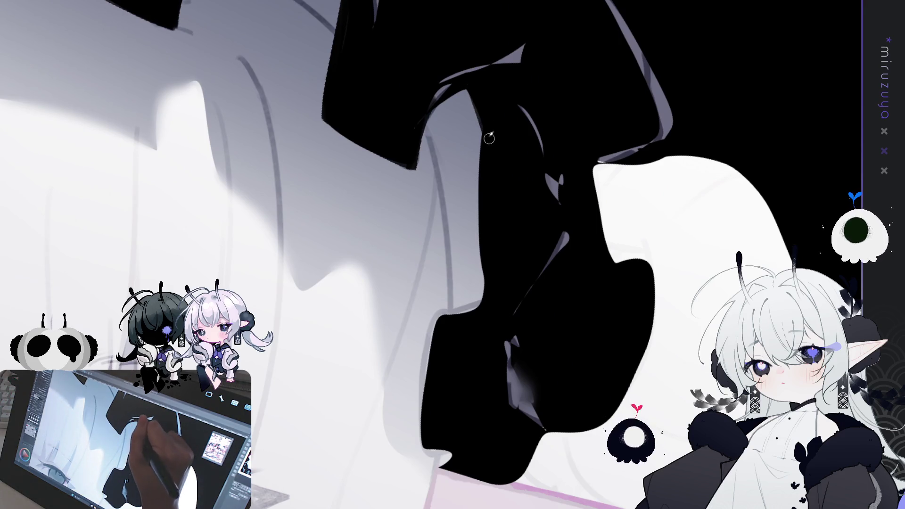
Step: Flip the view back, rotate the canvas to angle the headdress edge, and extend its right edge
{"action": "key", "text": "h"}
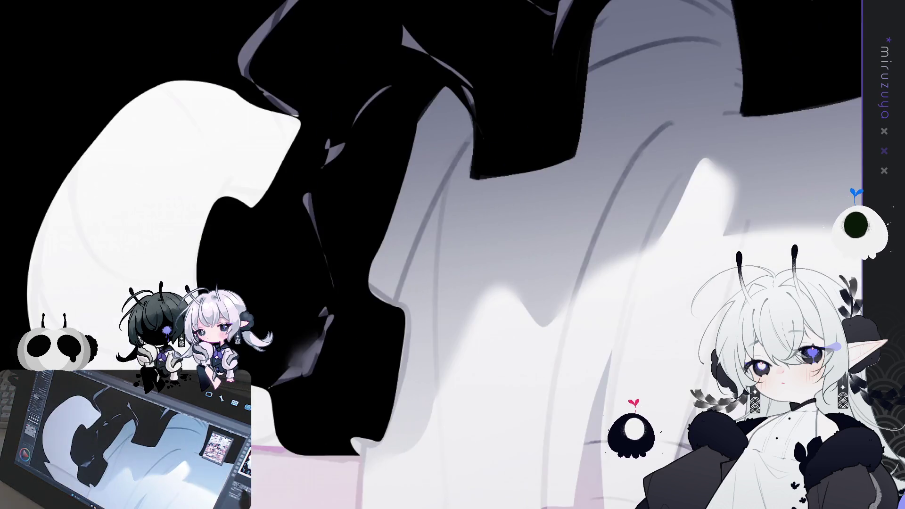
{"action": "left_click_drag", "start_coordinate": [502, 290], "coordinate": [508, 289]}
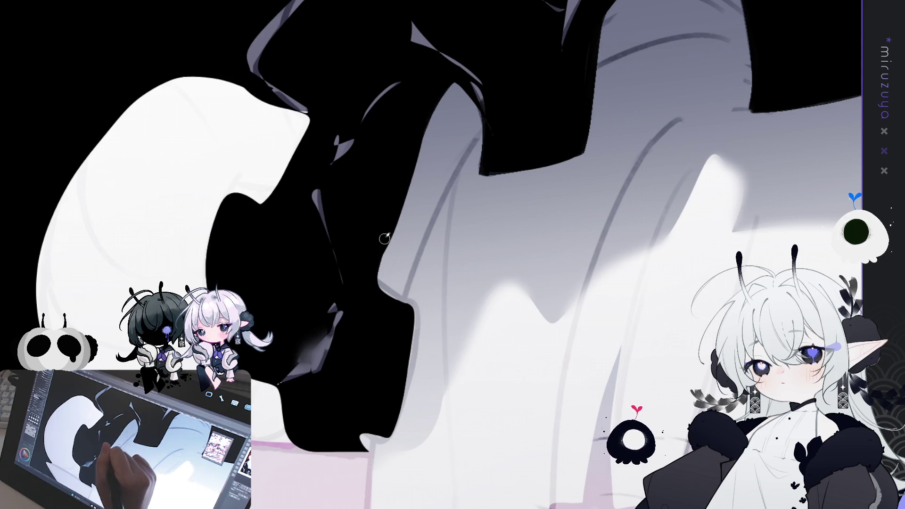
{"action": "mouse_move", "coordinate": [414, 166]}
{"action": "left_mouse_down"}
{"action": "mouse_move", "coordinate": [592, 205]}
{"action": "mouse_move", "coordinate": [365, 235]}
{"action": "left_mouse_up"}
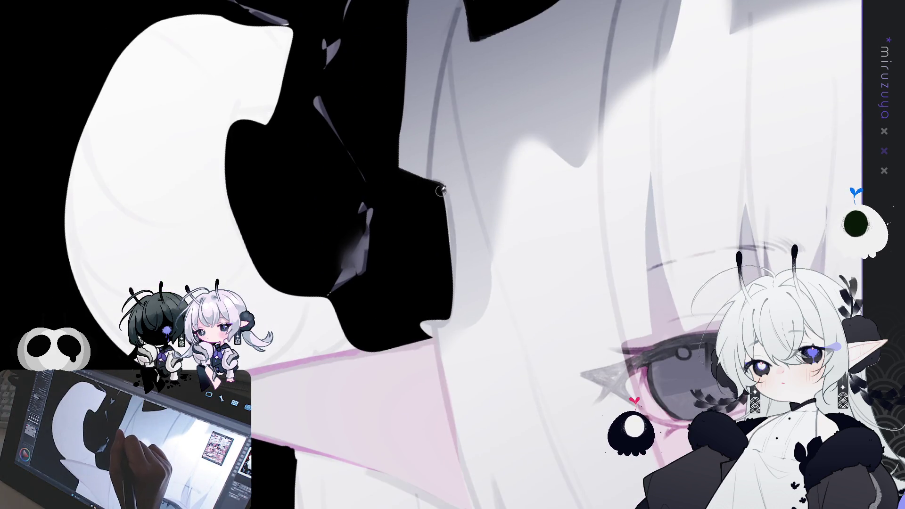
{"action": "left_click_drag", "start_coordinate": [441, 190], "coordinate": [447, 259]}
Step: Smooth the black shape's right edge and fill the white notch on its lower edge black
{"action": "left_click_drag", "start_coordinate": [443, 190], "coordinate": [448, 325]}
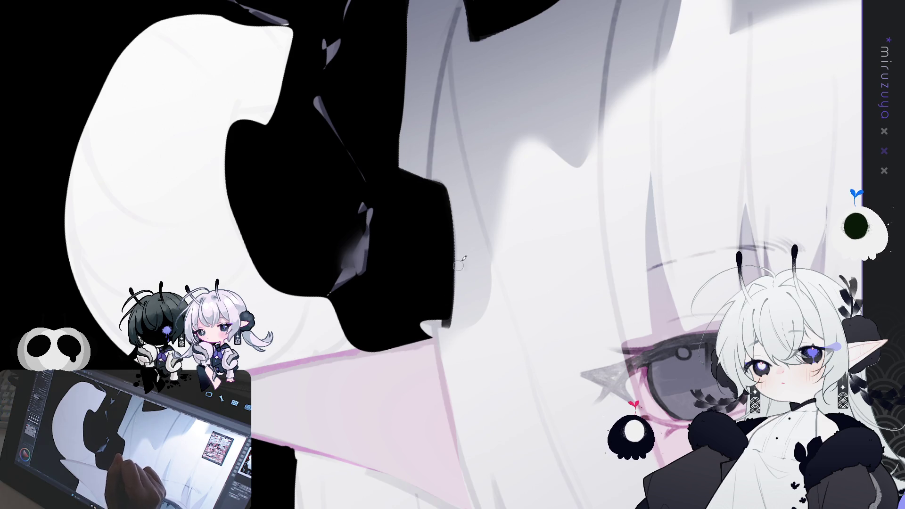
{"action": "key", "text": "^"}
{"action": "left_click_drag", "start_coordinate": [359, 236], "coordinate": [357, 267]}
{"action": "mouse_move", "coordinate": [290, 378]}
{"action": "left_mouse_down"}
{"action": "mouse_move", "coordinate": [379, 411]}
{"action": "mouse_move", "coordinate": [351, 277]}
{"action": "left_mouse_up"}
{"action": "mouse_move", "coordinate": [370, 175]}
{"action": "left_mouse_down"}
{"action": "mouse_move", "coordinate": [330, 283]}
{"action": "mouse_move", "coordinate": [343, 335]}
{"action": "mouse_move", "coordinate": [359, 285]}
{"action": "mouse_move", "coordinate": [332, 192]}
{"action": "mouse_move", "coordinate": [364, 244]}
{"action": "left_mouse_up"}
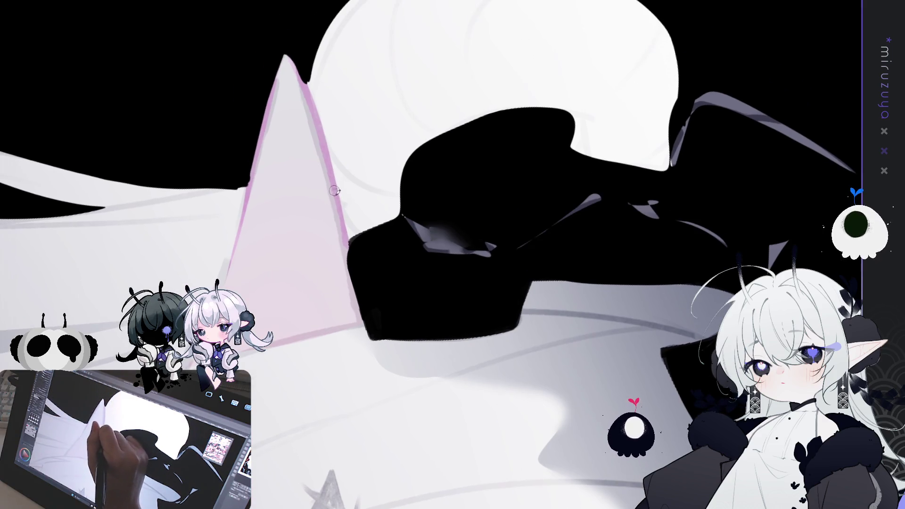
Step: Refine the headdress's left edge and thicken the black beside the notch
{"action": "mouse_move", "coordinate": [340, 203]}
{"action": "left_mouse_down"}
{"action": "mouse_move", "coordinate": [361, 297]}
{"action": "mouse_move", "coordinate": [340, 246]}
{"action": "mouse_move", "coordinate": [368, 339]}
{"action": "mouse_move", "coordinate": [342, 230]}
{"action": "mouse_move", "coordinate": [488, 373]}
{"action": "left_mouse_up"}
{"action": "mouse_move", "coordinate": [431, 349]}
{"action": "left_mouse_down"}
{"action": "mouse_move", "coordinate": [404, 203]}
{"action": "mouse_move", "coordinate": [370, 177]}
{"action": "mouse_move", "coordinate": [380, 163]}
{"action": "mouse_move", "coordinate": [505, 151]}
{"action": "mouse_move", "coordinate": [523, 164]}
{"action": "mouse_move", "coordinate": [523, 208]}
{"action": "left_mouse_up"}
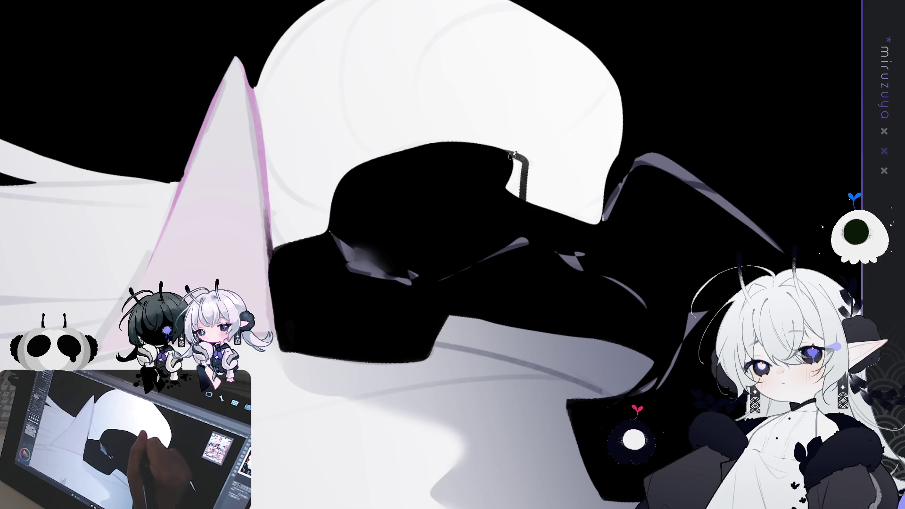
{"action": "mouse_move", "coordinate": [518, 158]}
{"action": "left_mouse_down"}
{"action": "mouse_move", "coordinate": [519, 181]}
{"action": "mouse_move", "coordinate": [434, 236]}
{"action": "mouse_move", "coordinate": [347, 313]}
{"action": "left_mouse_up"}
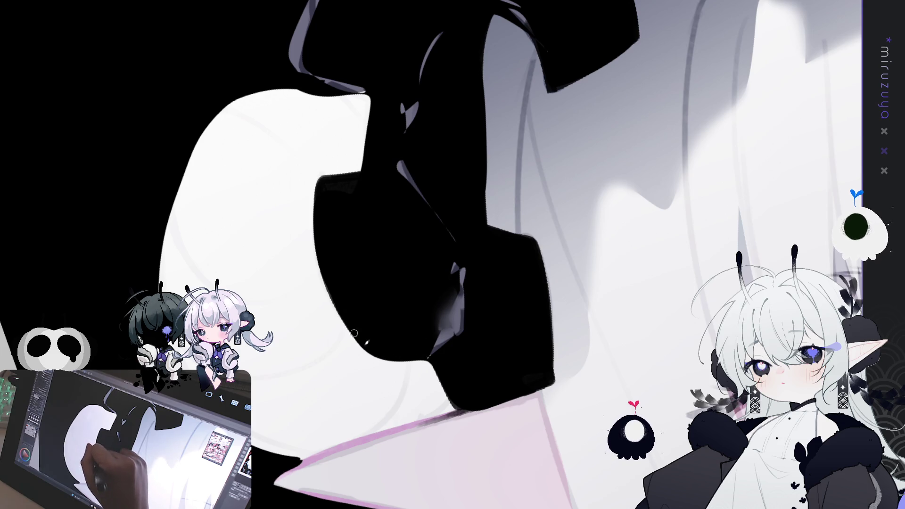
{"action": "mouse_move", "coordinate": [409, 313]}
{"action": "left_mouse_down"}
{"action": "mouse_move", "coordinate": [471, 160]}
{"action": "mouse_move", "coordinate": [511, 161]}
{"action": "mouse_move", "coordinate": [552, 207]}
{"action": "left_mouse_up"}
{"action": "scroll", "coordinate": [471, 254], "scroll_direction": "down", "scroll_amount": 3}
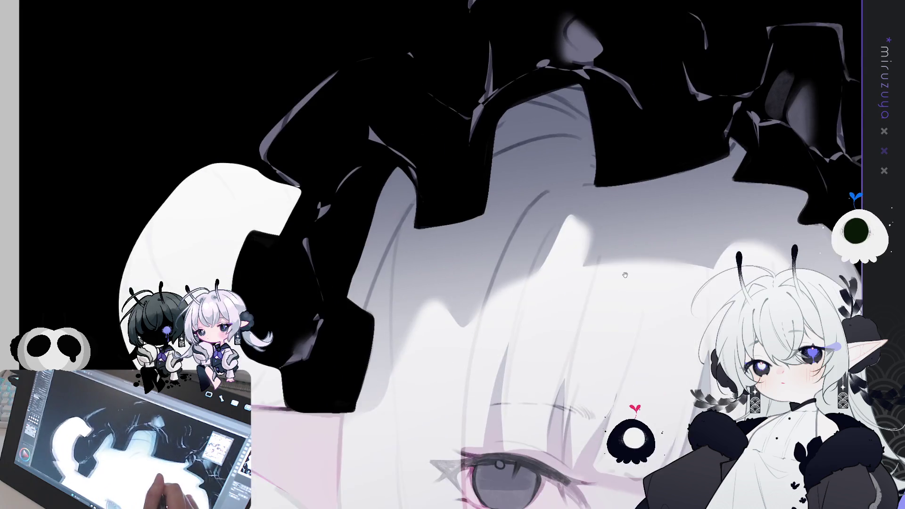
Step: Pan to show more of the headdress and tilt the canvas diagonally
{"action": "left_click_drag", "start_coordinate": [141, 264], "coordinate": [273, 240]}
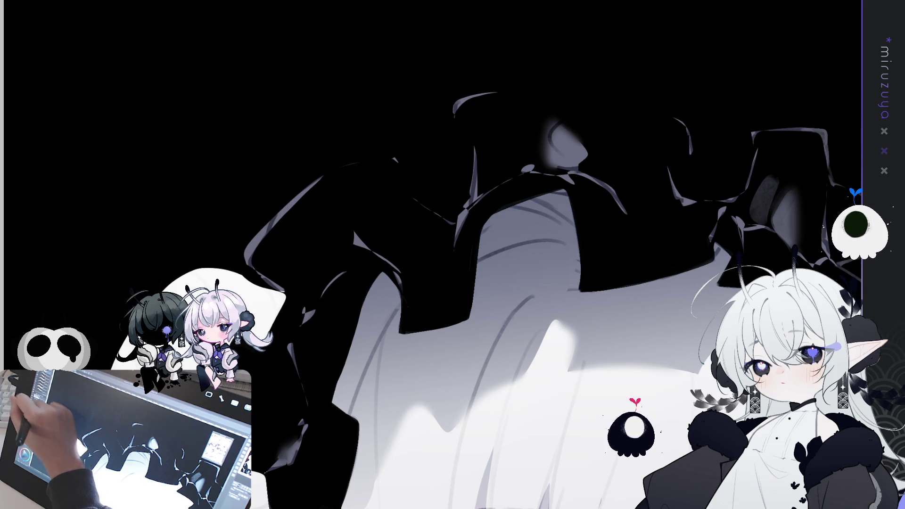
{"action": "mouse_move", "coordinate": [424, 330]}
{"action": "left_mouse_down"}
{"action": "mouse_move", "coordinate": [466, 384]}
{"action": "mouse_move", "coordinate": [338, 206]}
{"action": "left_mouse_up"}
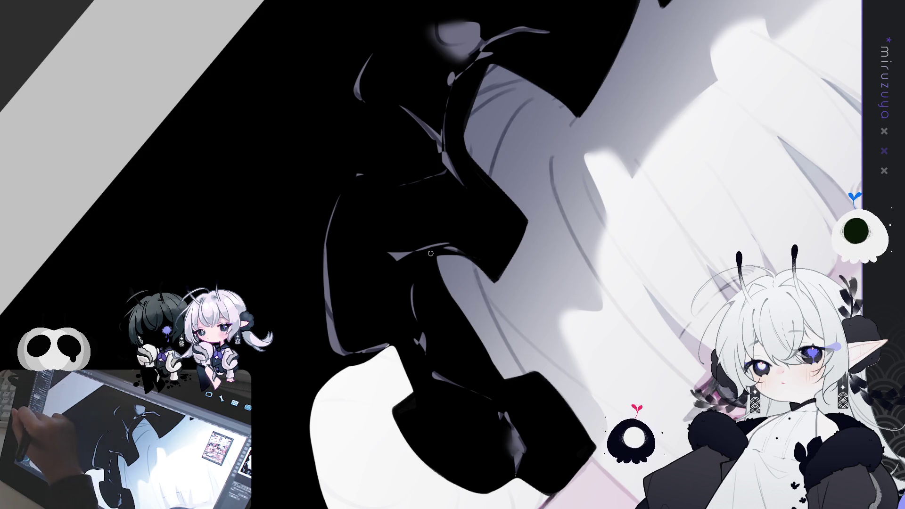
Step: Darken the light rim along the headdress's left edge, redoing the first stroke
{"action": "left_click_drag", "start_coordinate": [339, 198], "coordinate": [326, 250]}
{"action": "key", "text": "ctrl+z"}
{"action": "left_click_drag", "start_coordinate": [352, 181], "coordinate": [325, 244]}
{"action": "left_click_drag", "start_coordinate": [348, 193], "coordinate": [330, 242]}
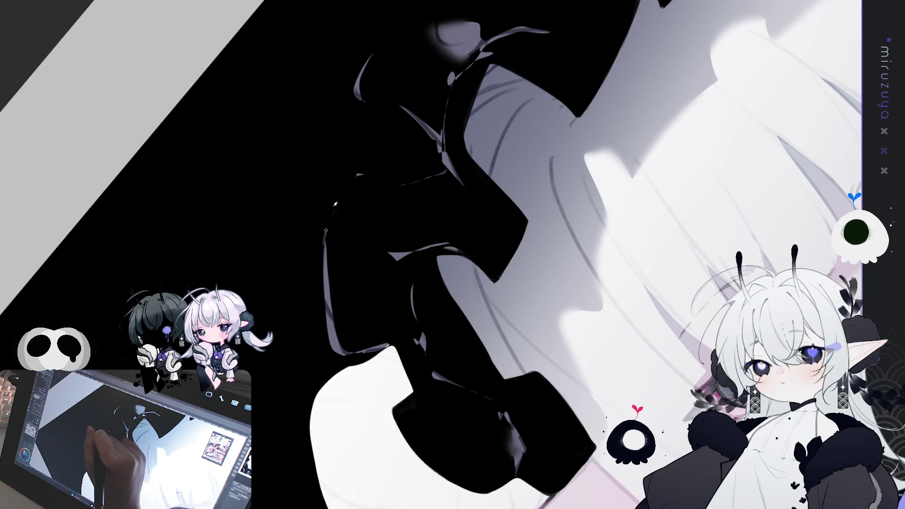
{"action": "left_click_drag", "start_coordinate": [344, 193], "coordinate": [328, 243]}
{"action": "left_click_drag", "start_coordinate": [344, 188], "coordinate": [327, 248]}
{"action": "left_click_drag", "start_coordinate": [333, 217], "coordinate": [329, 253]}
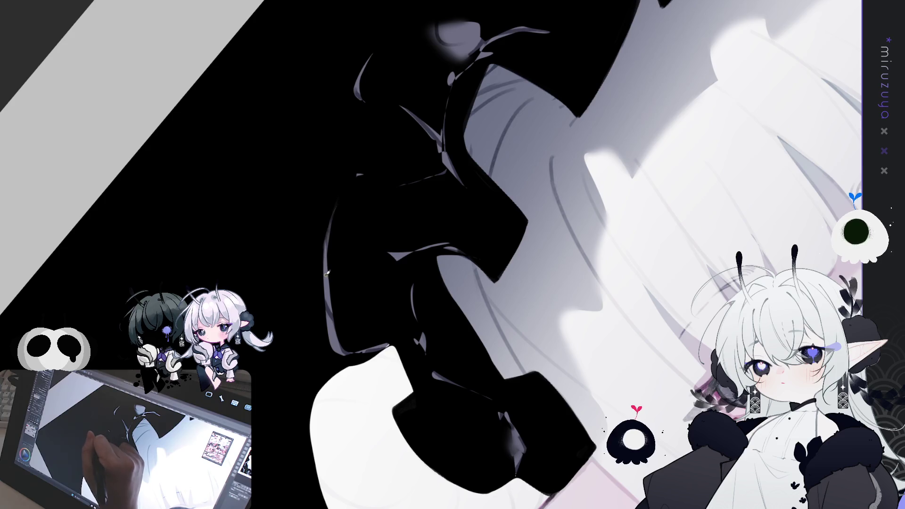
Step: Rotate and zoom the canvas to inspect other parts of the headdress
{"action": "left_click_drag", "start_coordinate": [471, 171], "coordinate": [471, 152]}
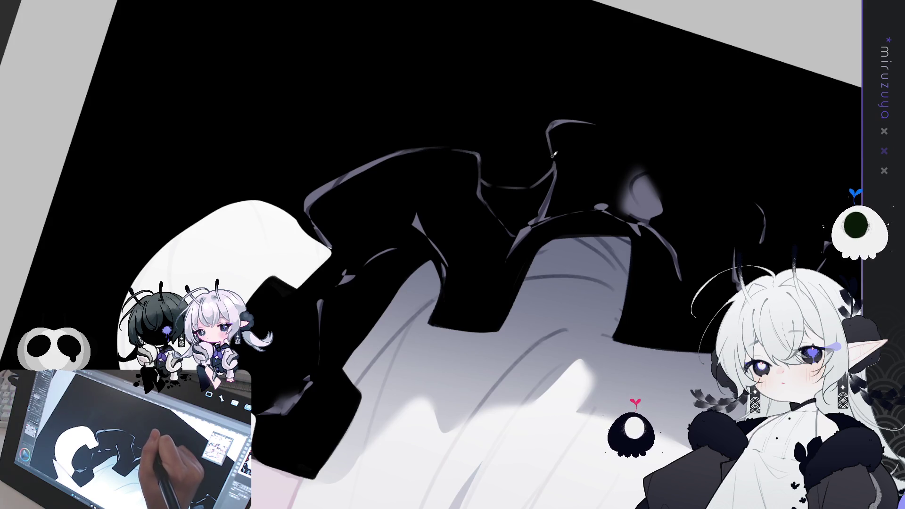
{"action": "mouse_move", "coordinate": [556, 163]}
{"action": "left_mouse_down"}
{"action": "mouse_move", "coordinate": [529, 239]}
{"action": "mouse_move", "coordinate": [538, 294]}
{"action": "mouse_move", "coordinate": [439, 247]}
{"action": "left_mouse_up"}
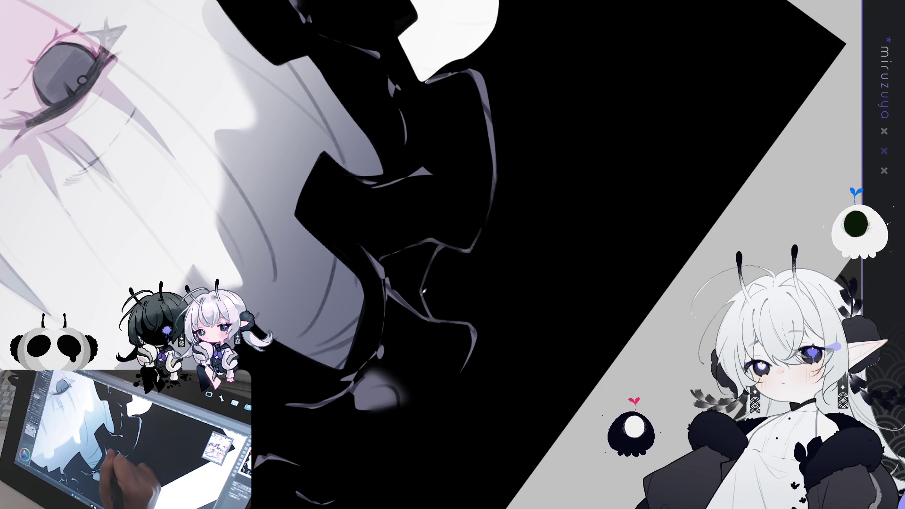
{"action": "left_click_drag", "start_coordinate": [417, 332], "coordinate": [422, 219]}
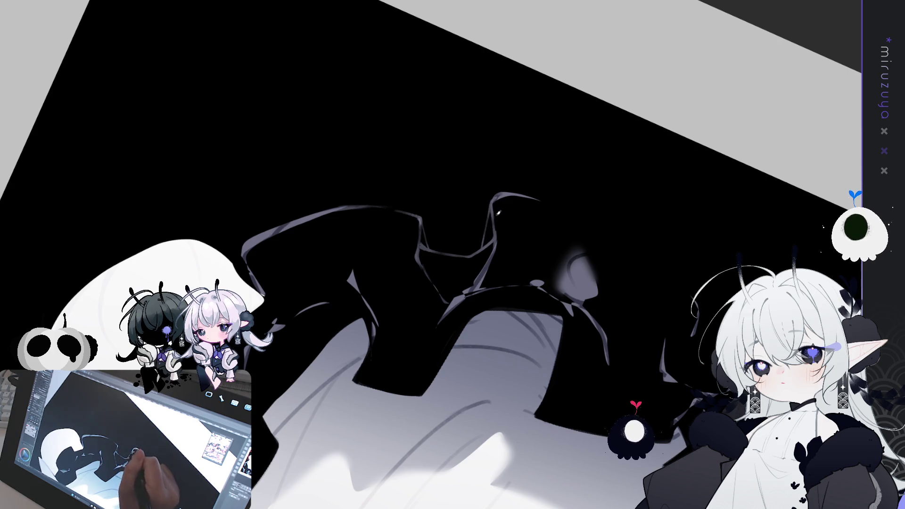
{"action": "left_click_drag", "start_coordinate": [480, 171], "coordinate": [583, 147]}
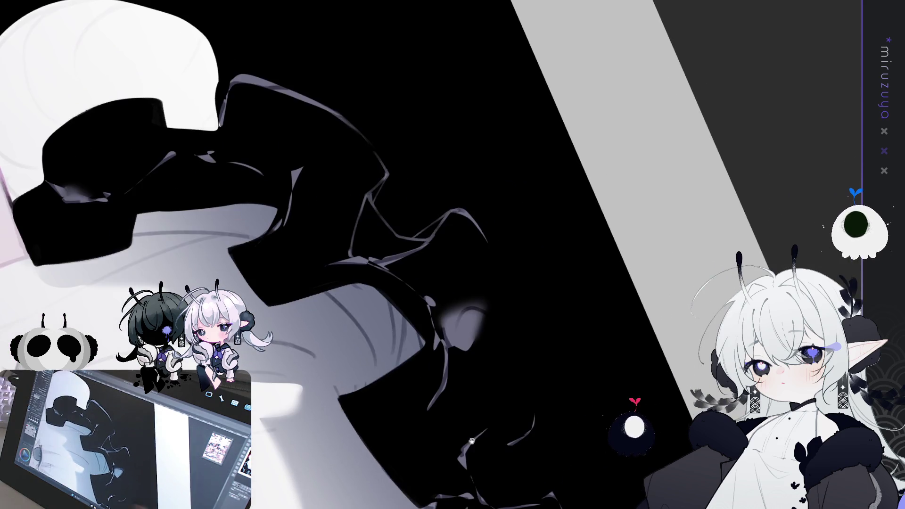
Step: Undo the background fill and draw thin light rim strokes down the right outline
{"action": "key", "text": "ctrl+z"}
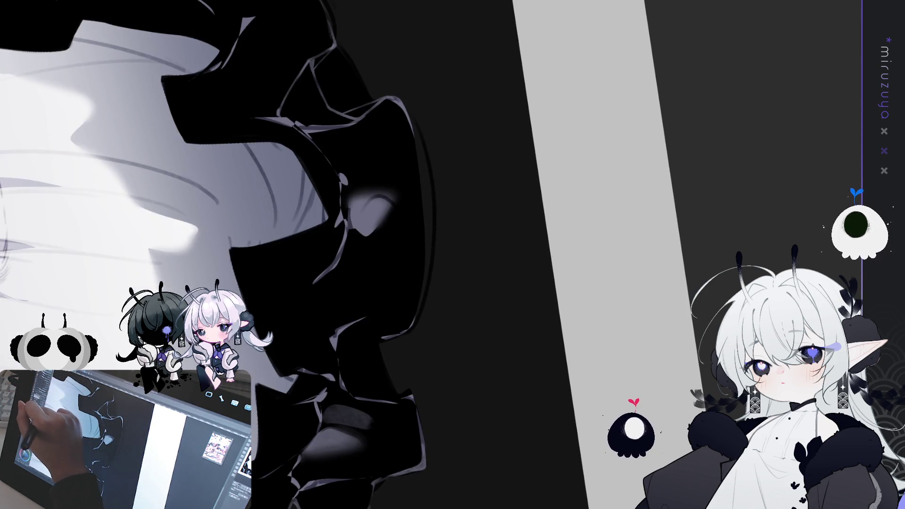
{"action": "left_click_drag", "start_coordinate": [404, 105], "coordinate": [423, 147]}
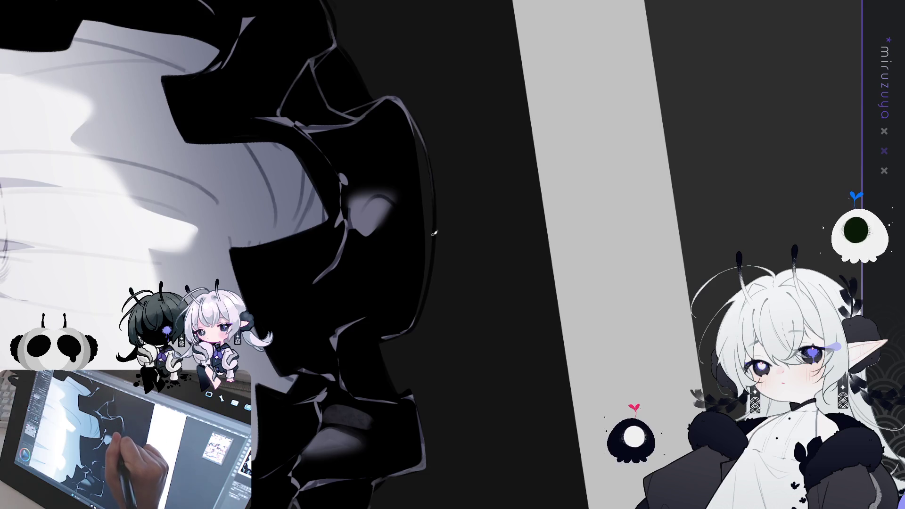
{"action": "left_click_drag", "start_coordinate": [434, 233], "coordinate": [411, 213]}
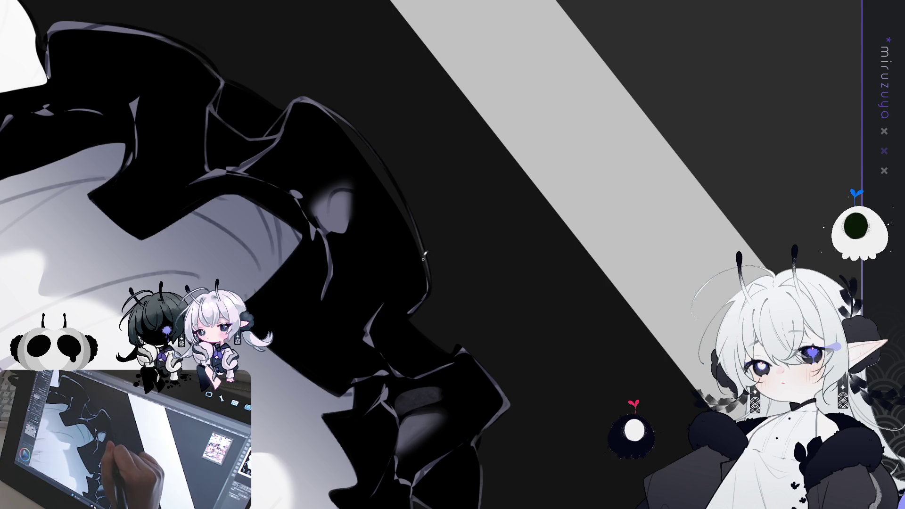
{"action": "mouse_move", "coordinate": [427, 259]}
{"action": "left_mouse_down"}
{"action": "mouse_move", "coordinate": [429, 289]}
{"action": "mouse_move", "coordinate": [446, 307]}
{"action": "left_mouse_up"}
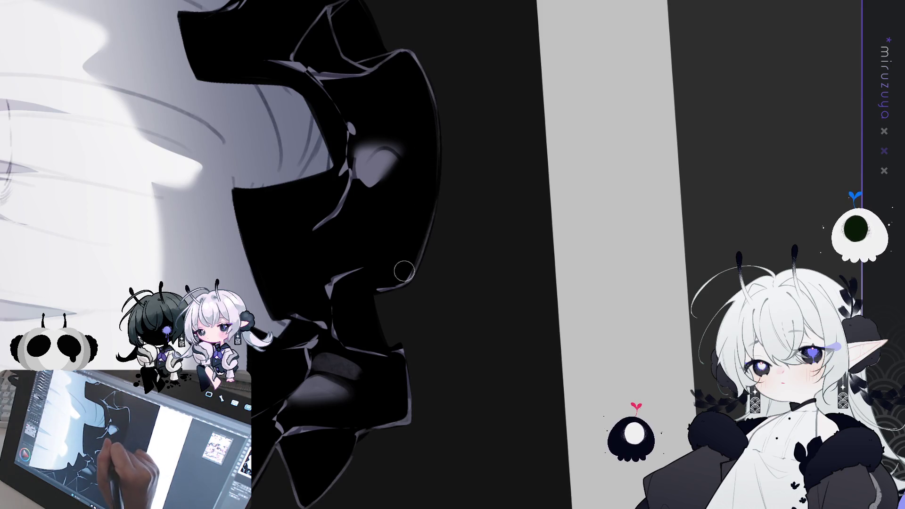
Step: Rotate the canvas upright, then back to nearly level
{"action": "mouse_move", "coordinate": [369, 312]}
{"action": "left_mouse_down"}
{"action": "mouse_move", "coordinate": [378, 446]}
{"action": "mouse_move", "coordinate": [418, 264]}
{"action": "left_mouse_up"}
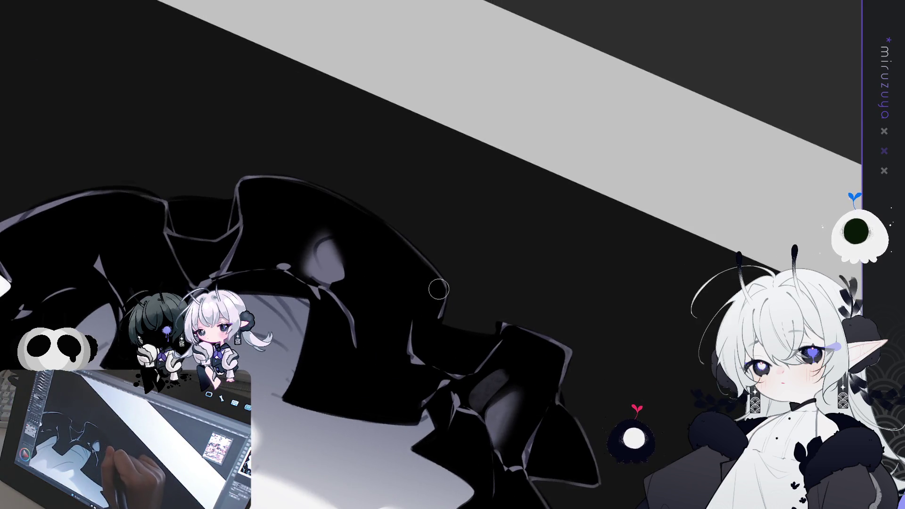
{"action": "key", "text": "-"}
{"action": "key", "text": "-"}
{"action": "key", "text": "-"}
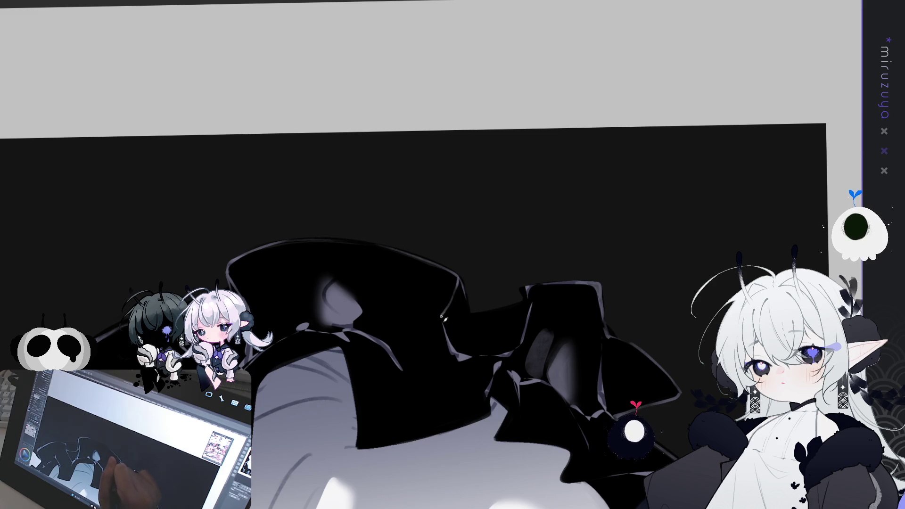
{"action": "left_click_drag", "start_coordinate": [557, 253], "coordinate": [367, 247]}
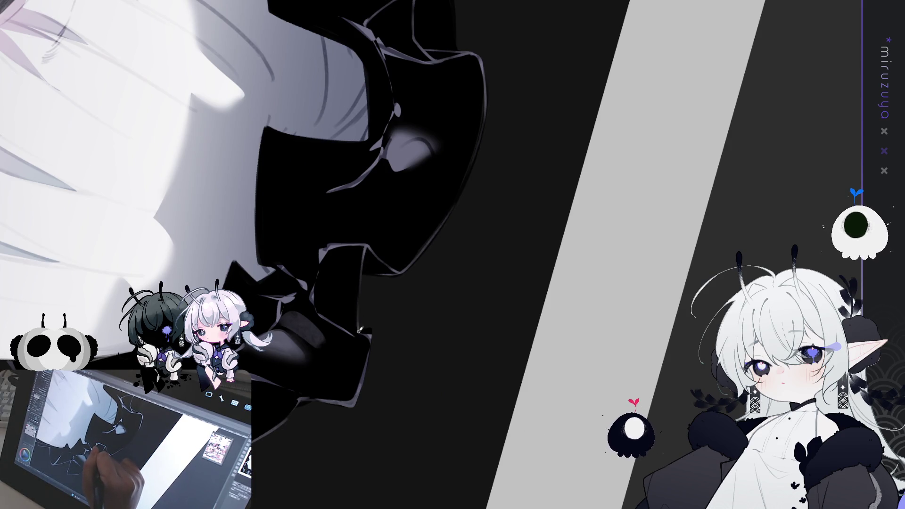
{"action": "left_click_drag", "start_coordinate": [353, 320], "coordinate": [527, 299]}
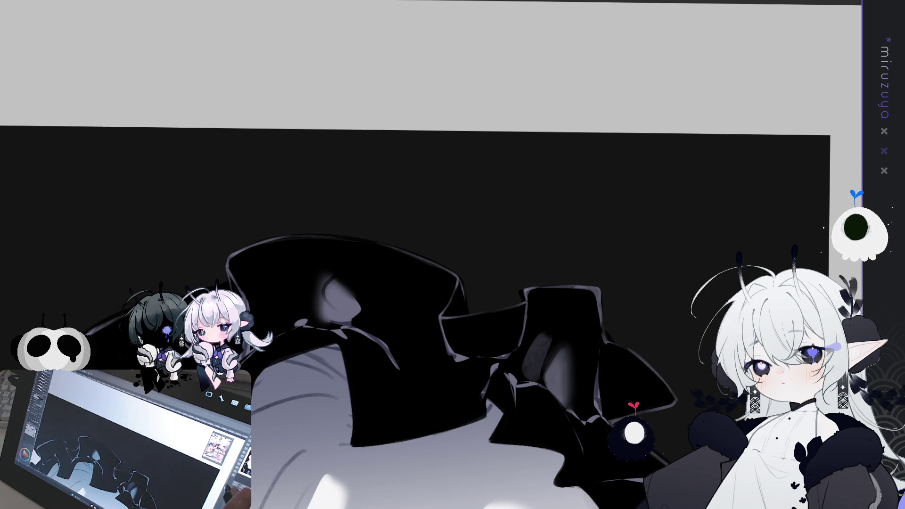
{"action": "scroll", "coordinate": [425, 307], "scroll_direction": "up", "scroll_amount": 2}
Step: Brush grey shading into the ruffle folds and a light rim along the ruffle's left edge
{"action": "scroll", "coordinate": [424, 307], "scroll_direction": "up", "scroll_amount": 2}
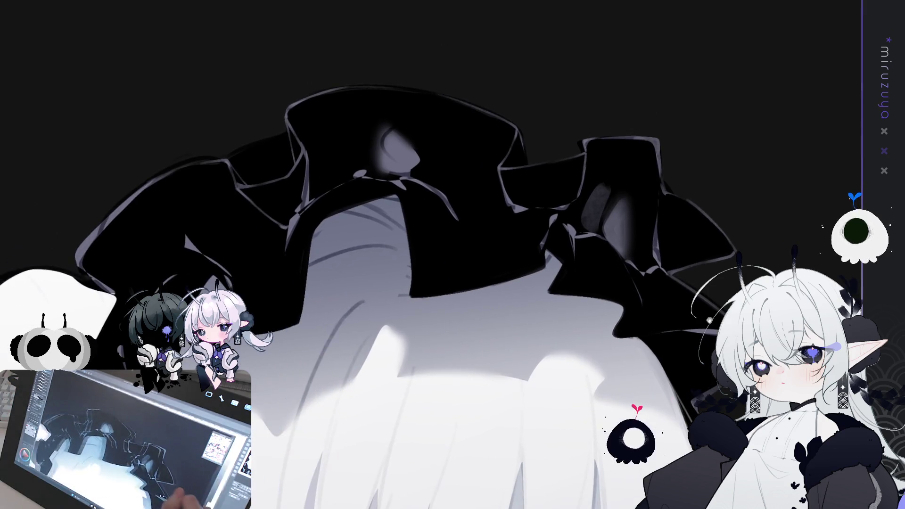
{"action": "left_click_drag", "start_coordinate": [647, 293], "coordinate": [583, 332]}
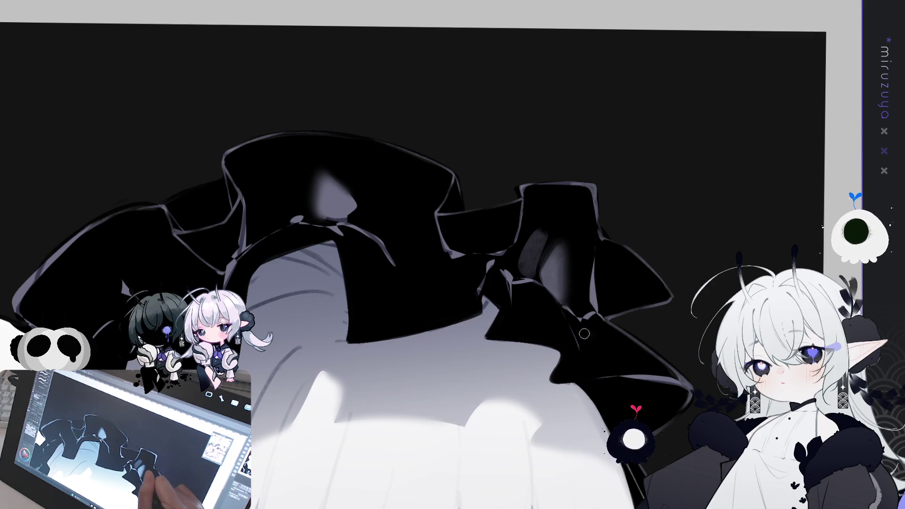
{"action": "left_click_drag", "start_coordinate": [451, 366], "coordinate": [598, 291]}
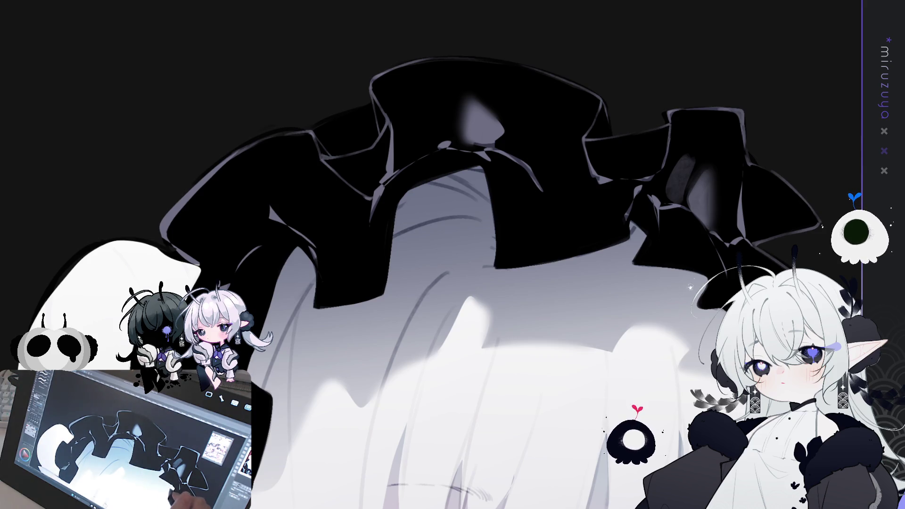
{"action": "left_click_drag", "start_coordinate": [708, 243], "coordinate": [662, 256]}
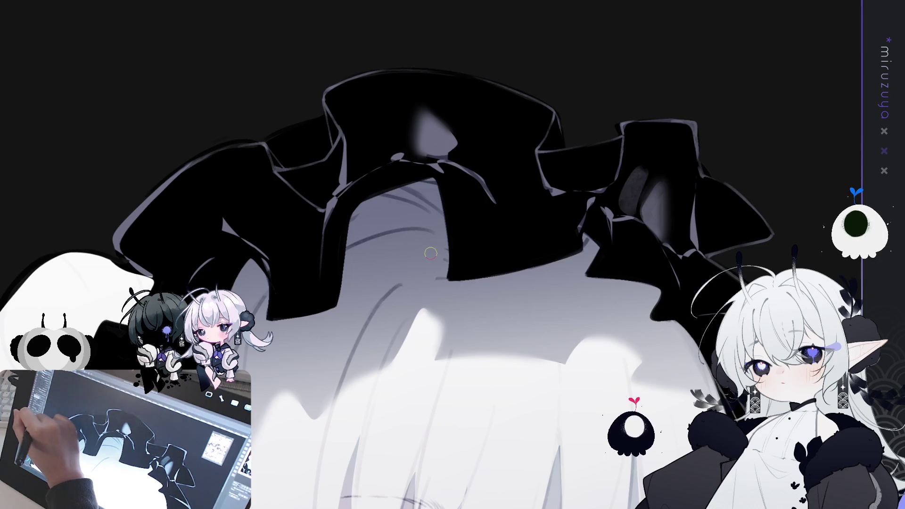
{"action": "mouse_move", "coordinate": [321, 231]}
{"action": "left_mouse_down"}
{"action": "mouse_move", "coordinate": [316, 269]}
{"action": "mouse_move", "coordinate": [318, 243]}
{"action": "left_mouse_up"}
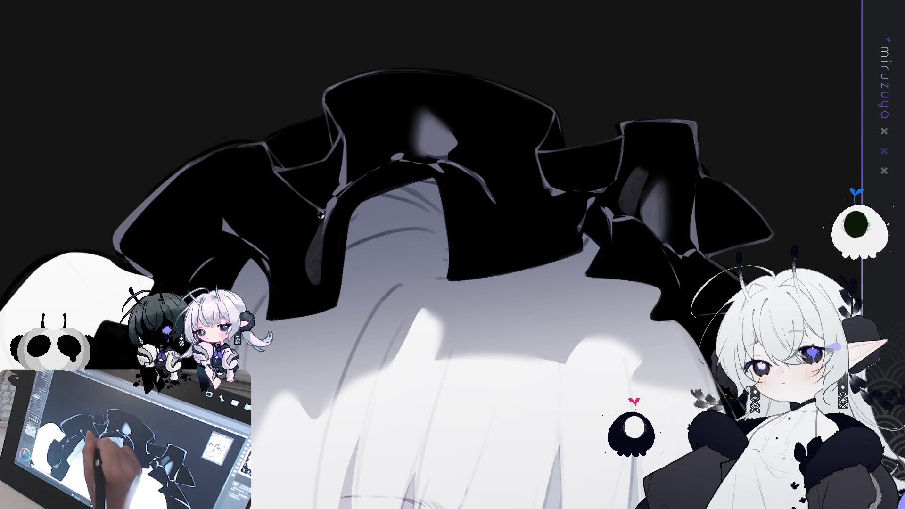
{"action": "left_click_drag", "start_coordinate": [319, 229], "coordinate": [309, 278]}
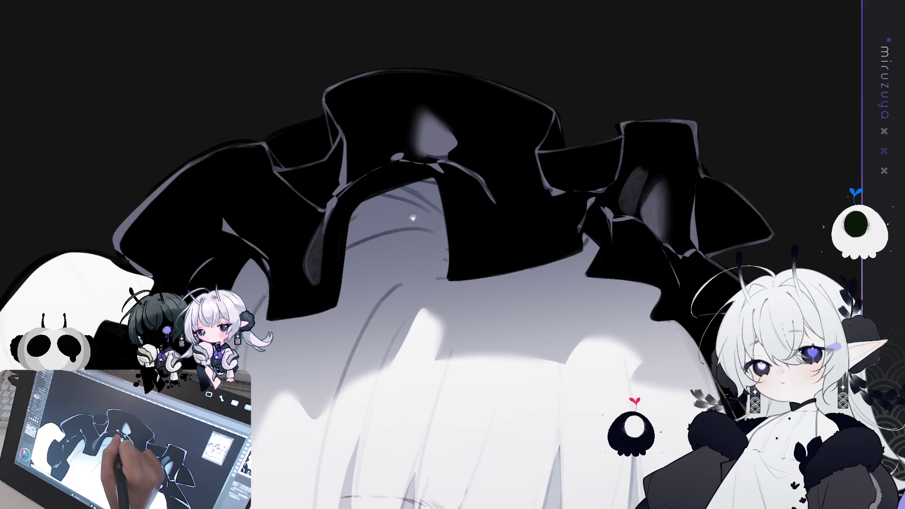
{"action": "left_click_drag", "start_coordinate": [427, 271], "coordinate": [382, 278]}
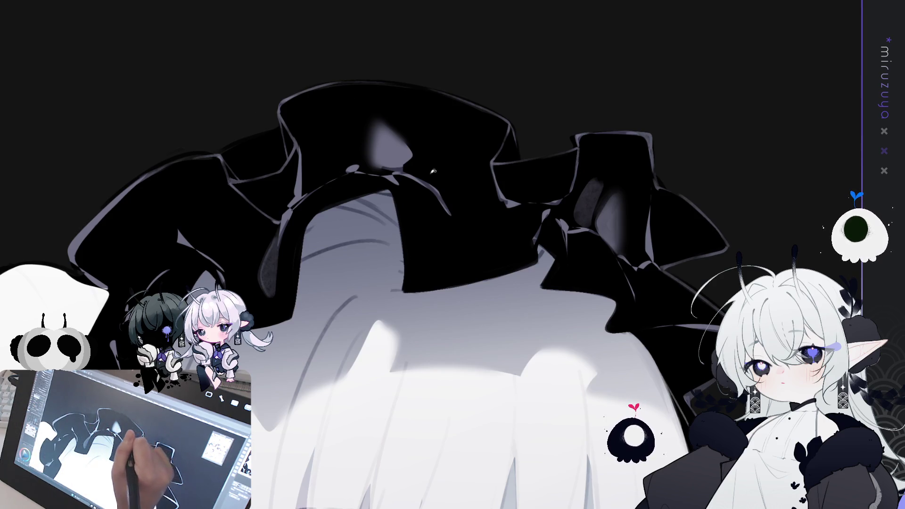
{"action": "left_click_drag", "start_coordinate": [281, 241], "coordinate": [290, 312]}
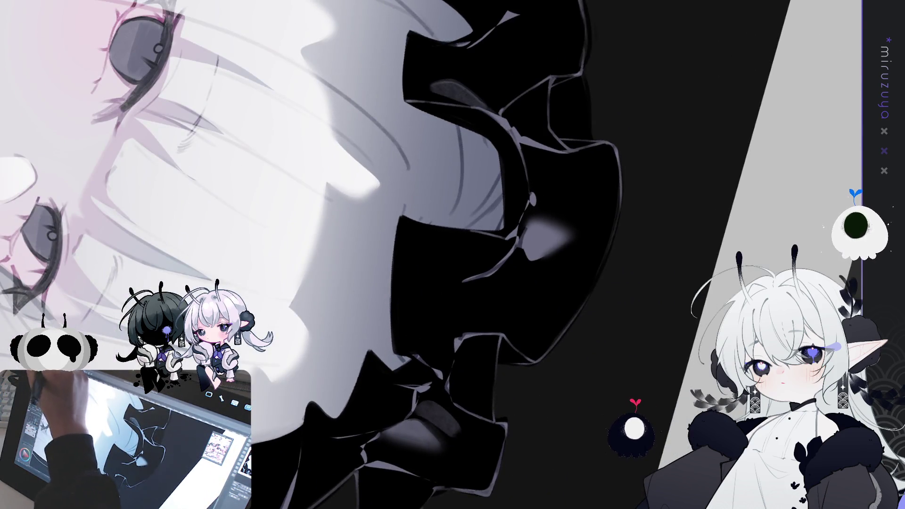
Step: Paint dark strokes into the two gaps between the black headdress ruffles
{"action": "mouse_move", "coordinate": [477, 126]}
{"action": "left_mouse_down"}
{"action": "mouse_move", "coordinate": [488, 231]}
{"action": "mouse_move", "coordinate": [488, 136]}
{"action": "left_mouse_up"}
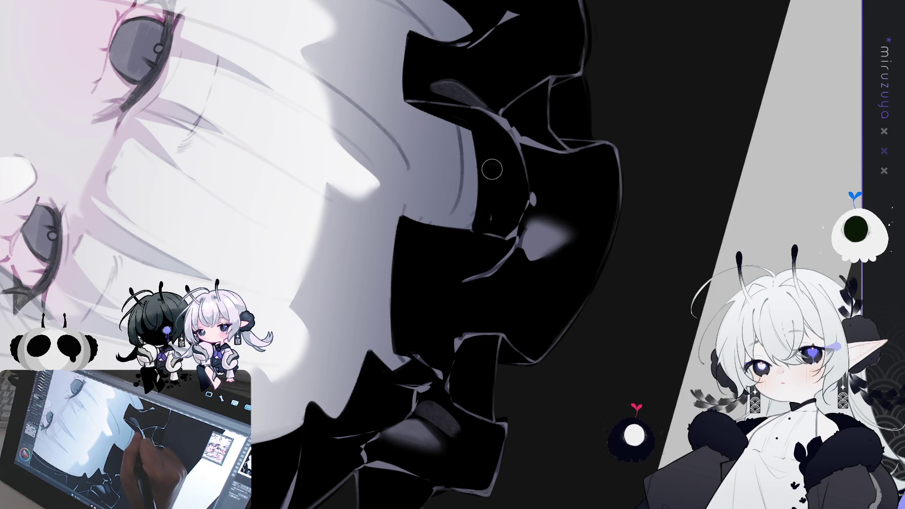
{"action": "left_click_drag", "start_coordinate": [481, 174], "coordinate": [467, 252]}
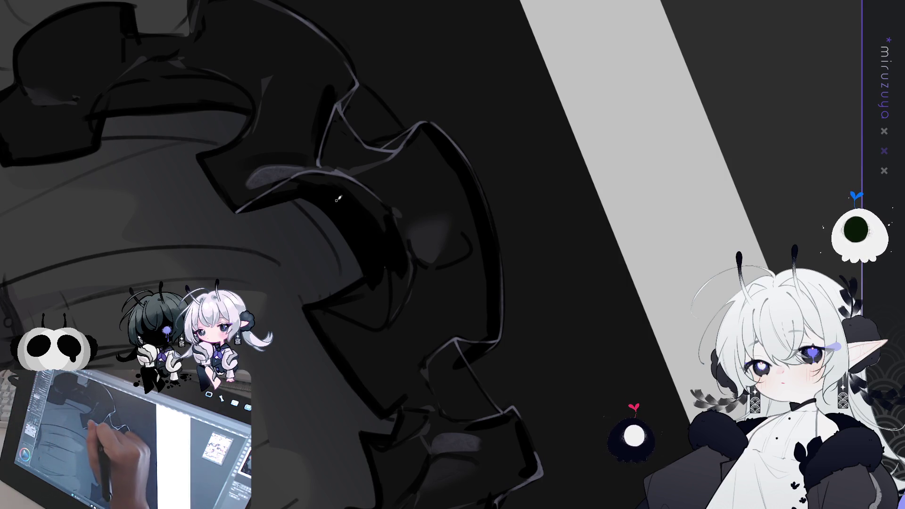
Step: Strengthen the dark outline where the ruffles meet the hair with a short pen stroke
{"action": "left_click_drag", "start_coordinate": [323, 383], "coordinate": [419, 326]}
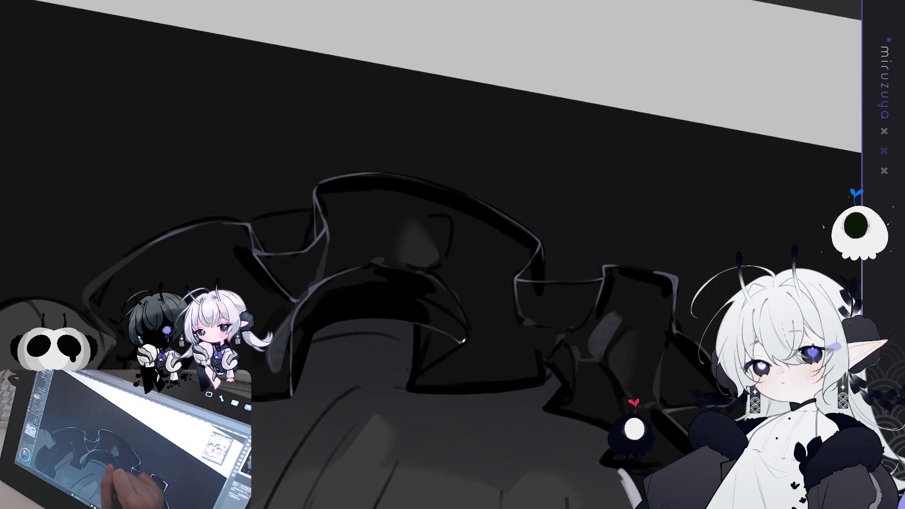
{"action": "left_click_drag", "start_coordinate": [467, 337], "coordinate": [528, 274]}
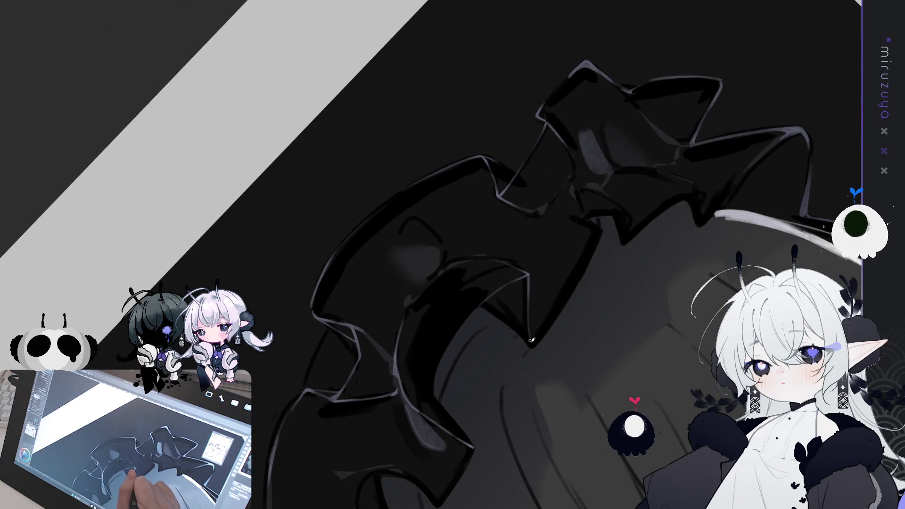
{"action": "mouse_move", "coordinate": [532, 347]}
{"action": "left_mouse_down"}
{"action": "mouse_move", "coordinate": [476, 361]}
{"action": "mouse_move", "coordinate": [391, 364]}
{"action": "mouse_move", "coordinate": [326, 350]}
{"action": "left_mouse_up"}
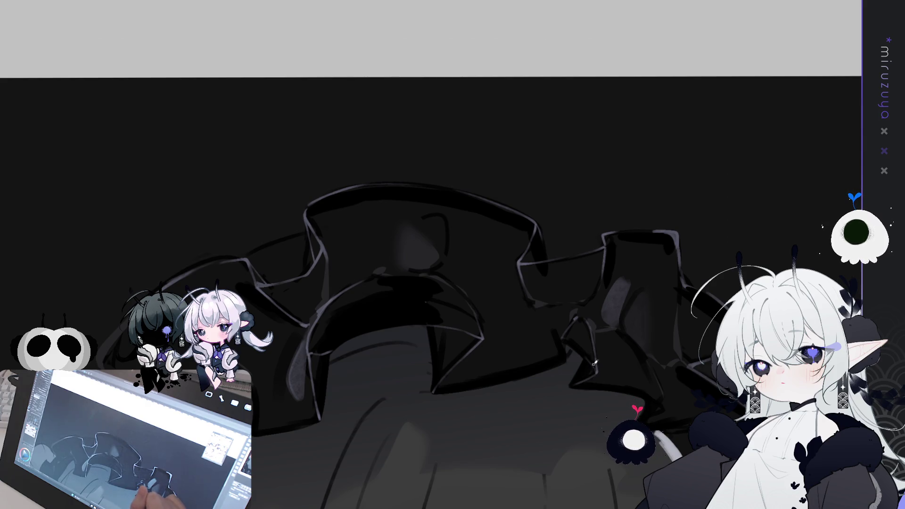
{"action": "left_click_drag", "start_coordinate": [453, 283], "coordinate": [339, 163]}
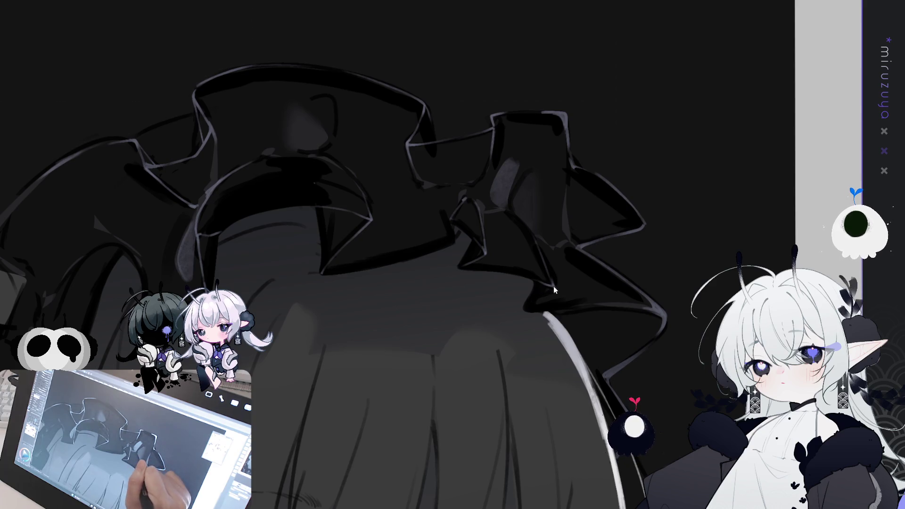
{"action": "left_click_drag", "start_coordinate": [669, 278], "coordinate": [648, 298]}
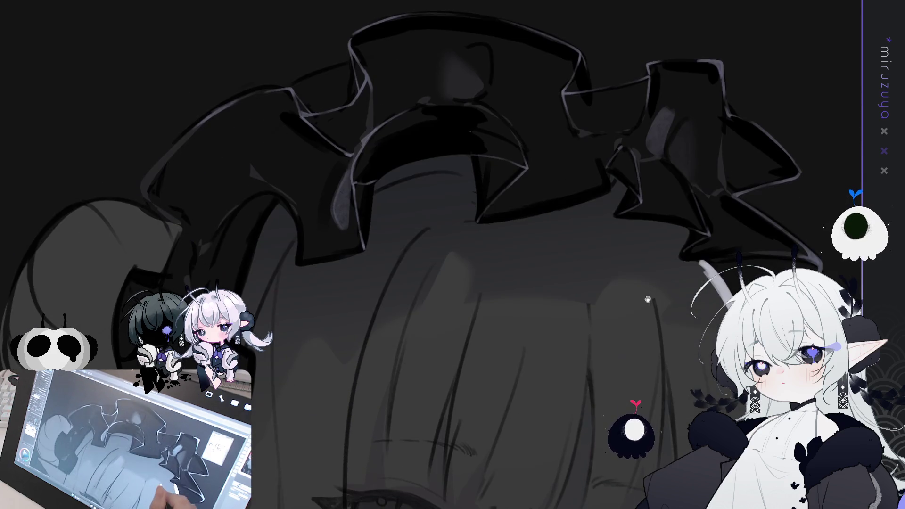
{"action": "mouse_move", "coordinate": [441, 370]}
{"action": "left_mouse_down"}
{"action": "mouse_move", "coordinate": [424, 89]}
{"action": "mouse_move", "coordinate": [426, 104]}
{"action": "left_mouse_up"}
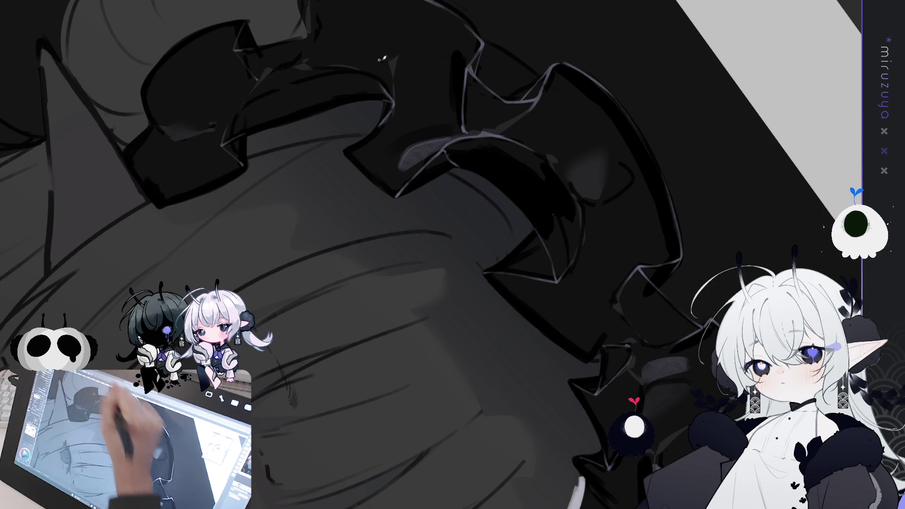
{"action": "left_click_drag", "start_coordinate": [377, 59], "coordinate": [335, 101]}
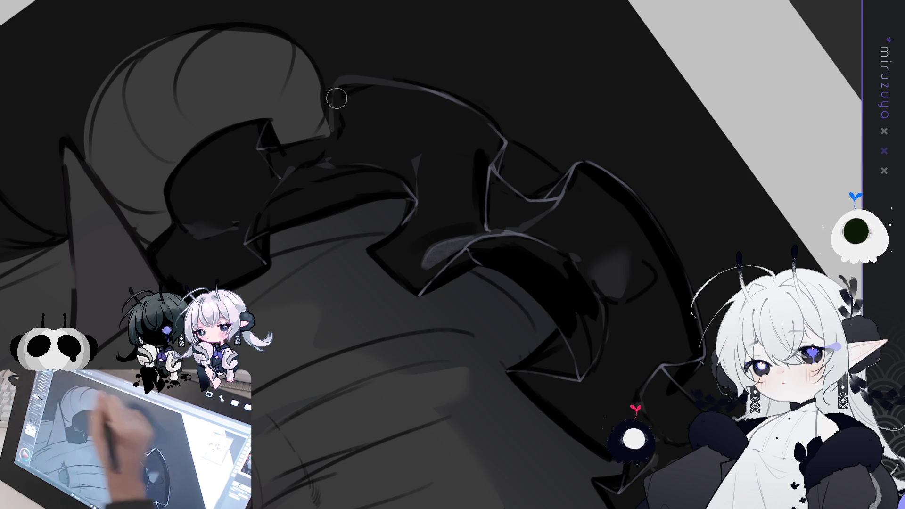
{"action": "left_click_drag", "start_coordinate": [330, 91], "coordinate": [336, 126]}
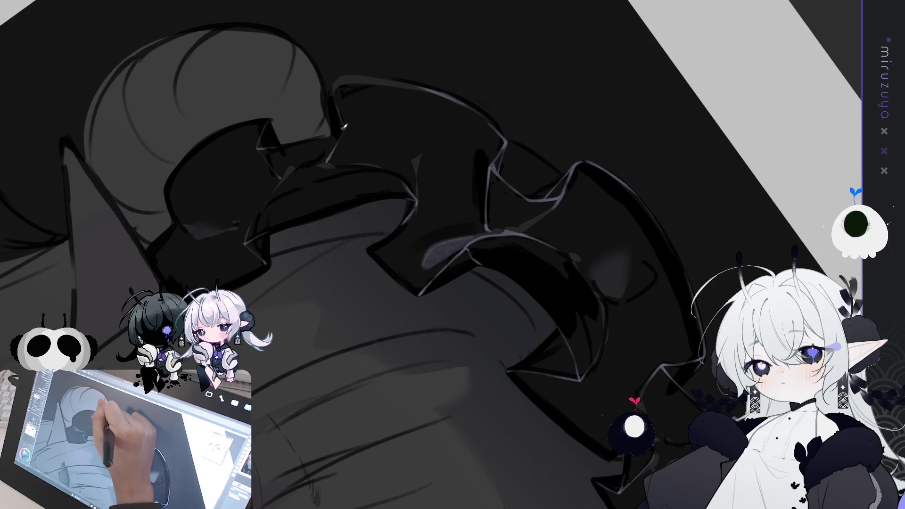
{"action": "key", "text": "ctrl+0"}
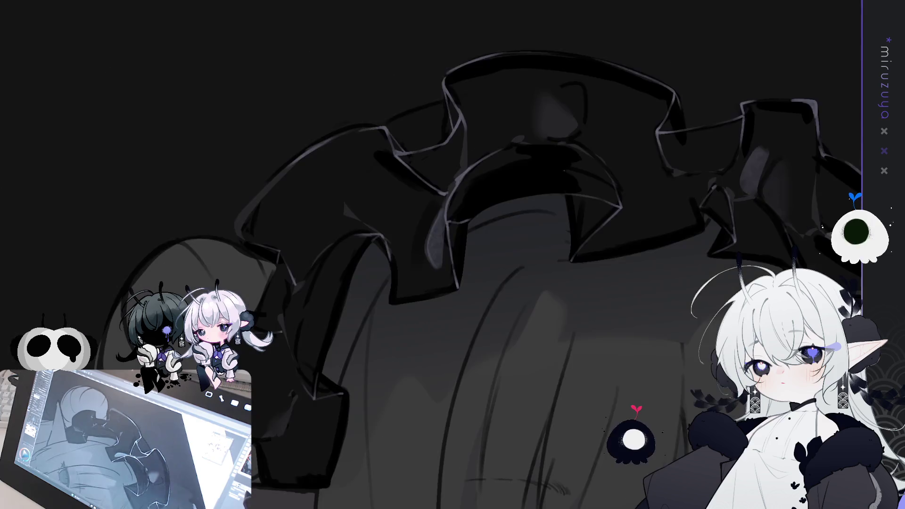
Step: Flip the canvas view horizontally to check the headdress shading across the ruffles
{"action": "key", "text": "ctrl+0"}
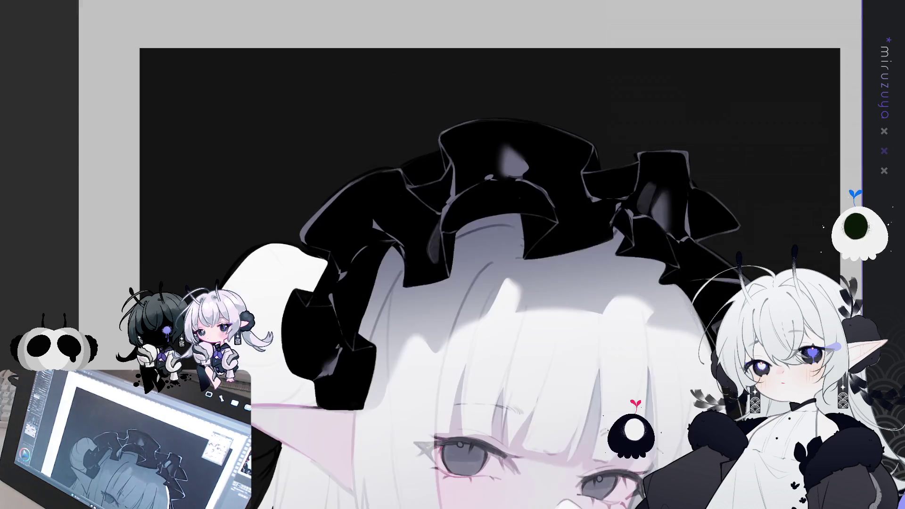
{"action": "left_click_drag", "start_coordinate": [710, 425], "coordinate": [601, 367]}
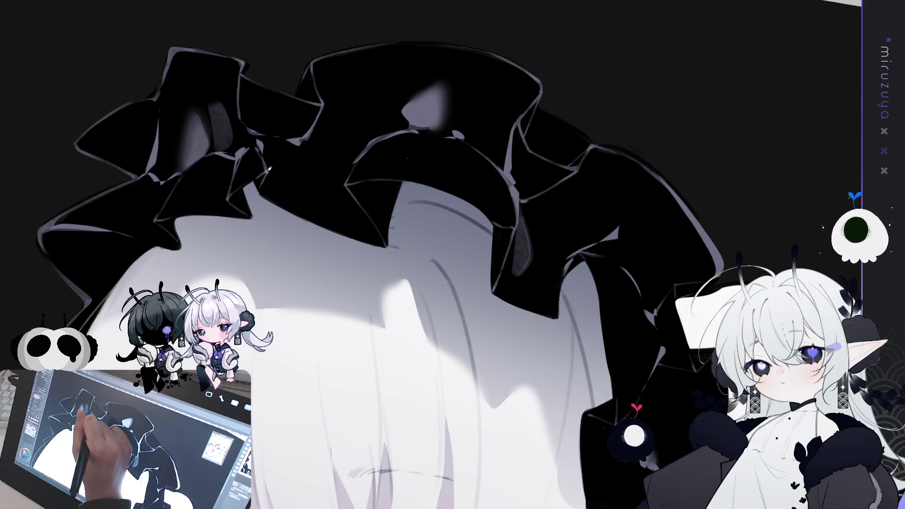
{"action": "key", "text": "h"}
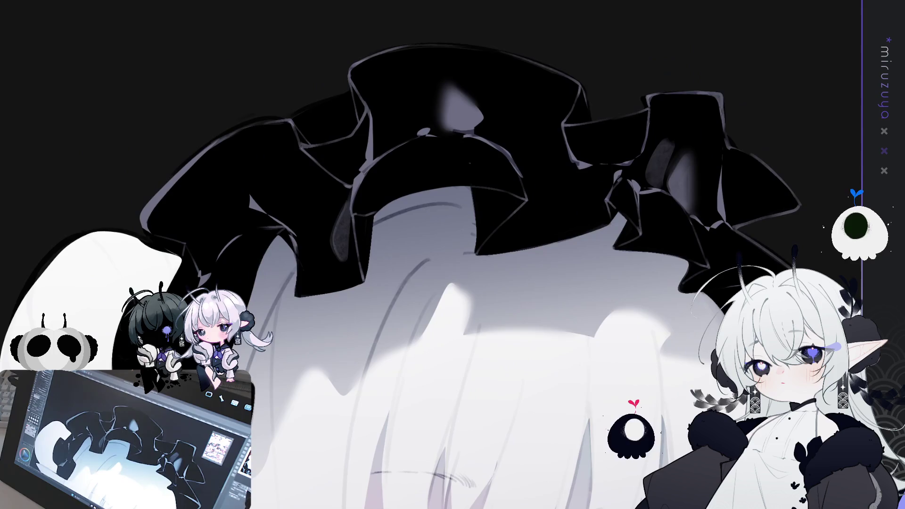
{"action": "left_click_drag", "start_coordinate": [678, 199], "coordinate": [606, 228]}
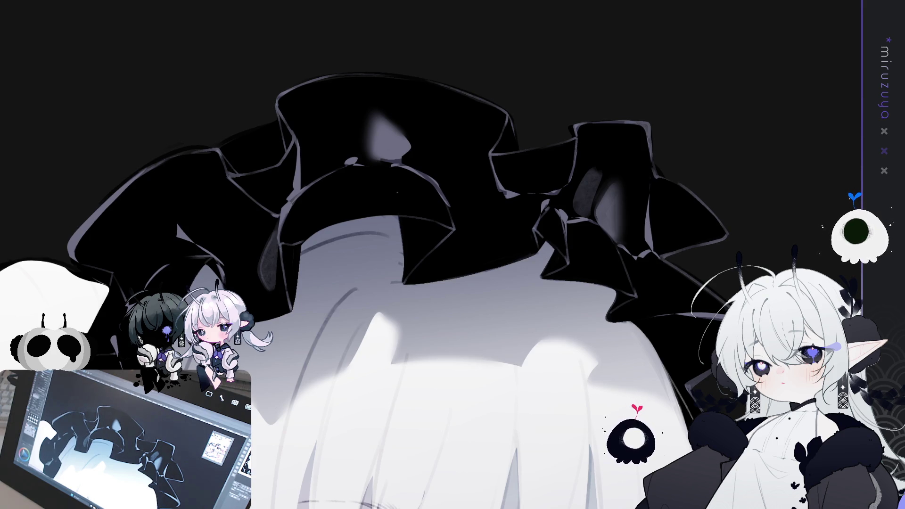
{"action": "mouse_move", "coordinate": [469, 183]}
{"action": "left_mouse_down"}
{"action": "mouse_move", "coordinate": [326, 196]}
{"action": "mouse_move", "coordinate": [302, 165]}
{"action": "mouse_move", "coordinate": [292, 181]}
{"action": "mouse_move", "coordinate": [307, 181]}
{"action": "left_mouse_up"}
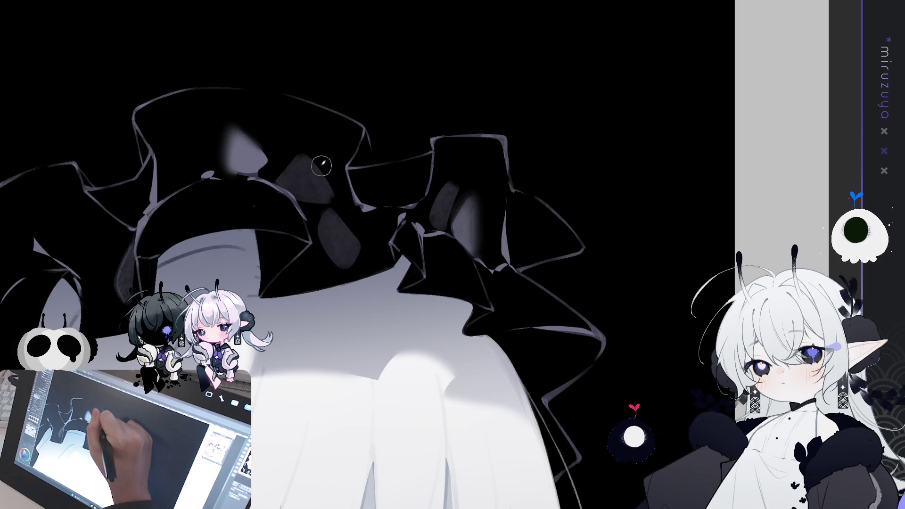
Step: Darken a grey ruffle patch, then paint pale folds and a white highlight on the left ruffles
{"action": "mouse_move", "coordinate": [261, 164]}
{"action": "left_mouse_down"}
{"action": "mouse_move", "coordinate": [313, 158]}
{"action": "mouse_move", "coordinate": [313, 166]}
{"action": "mouse_move", "coordinate": [289, 151]}
{"action": "mouse_move", "coordinate": [296, 174]}
{"action": "mouse_move", "coordinate": [361, 243]}
{"action": "mouse_move", "coordinate": [358, 259]}
{"action": "mouse_move", "coordinate": [333, 227]}
{"action": "left_mouse_up"}
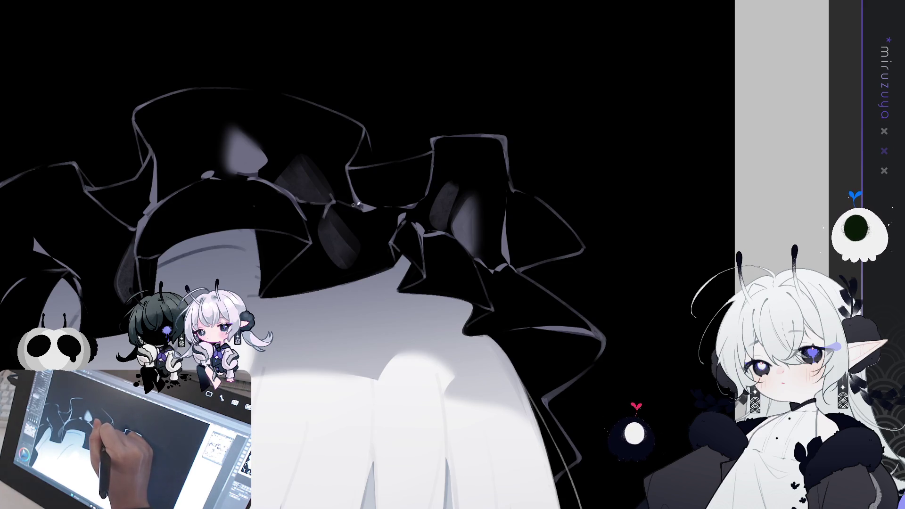
{"action": "left_click_drag", "start_coordinate": [362, 191], "coordinate": [728, 228]}
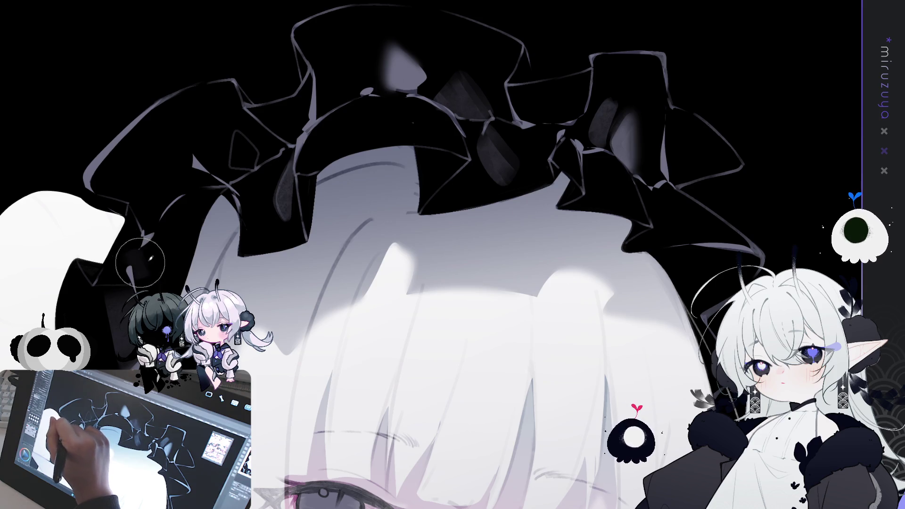
{"action": "left_click_drag", "start_coordinate": [137, 264], "coordinate": [164, 226]}
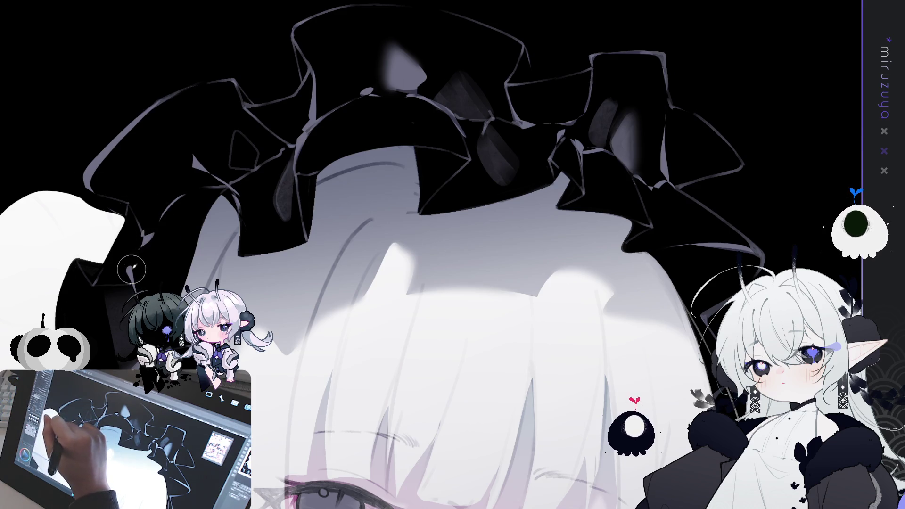
{"action": "left_click_drag", "start_coordinate": [170, 211], "coordinate": [174, 217]}
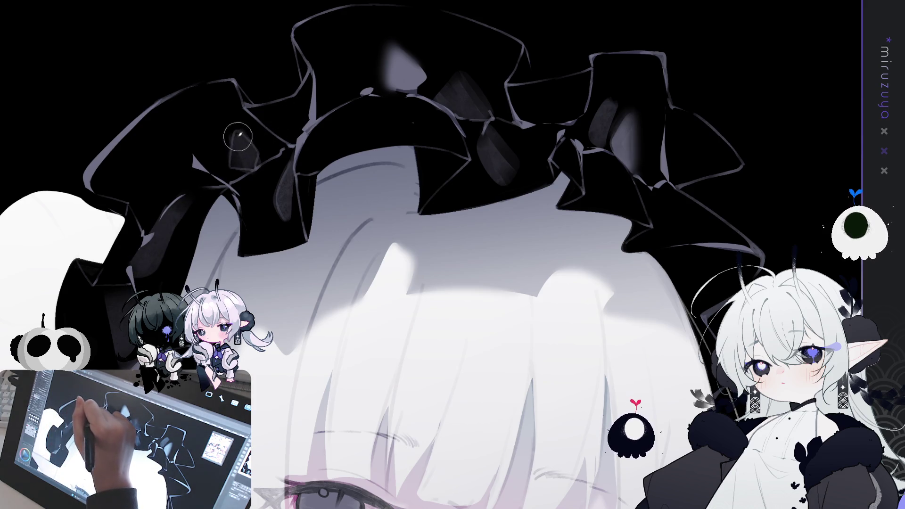
{"action": "mouse_move", "coordinate": [237, 141]}
{"action": "left_mouse_down"}
{"action": "mouse_move", "coordinate": [243, 158]}
{"action": "mouse_move", "coordinate": [237, 136]}
{"action": "mouse_move", "coordinate": [194, 232]}
{"action": "left_mouse_up"}
{"action": "left_click_drag", "start_coordinate": [283, 188], "coordinate": [325, 166]}
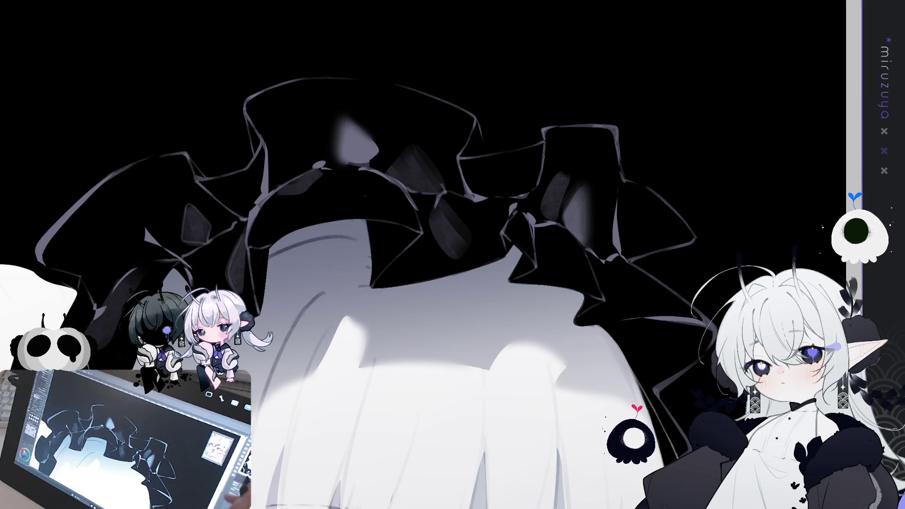
Step: Zoom out to view the eyes, left horn and face
{"action": "scroll", "coordinate": [613, 255], "scroll_direction": "up", "scroll_amount": 3}
{"action": "mouse_move", "coordinate": [614, 254]}
{"action": "left_mouse_down"}
{"action": "mouse_move", "coordinate": [590, 330]}
{"action": "mouse_move", "coordinate": [599, 390]}
{"action": "mouse_move", "coordinate": [568, 229]}
{"action": "left_mouse_up"}
{"action": "scroll", "coordinate": [445, 255], "scroll_direction": "down", "scroll_amount": 4}
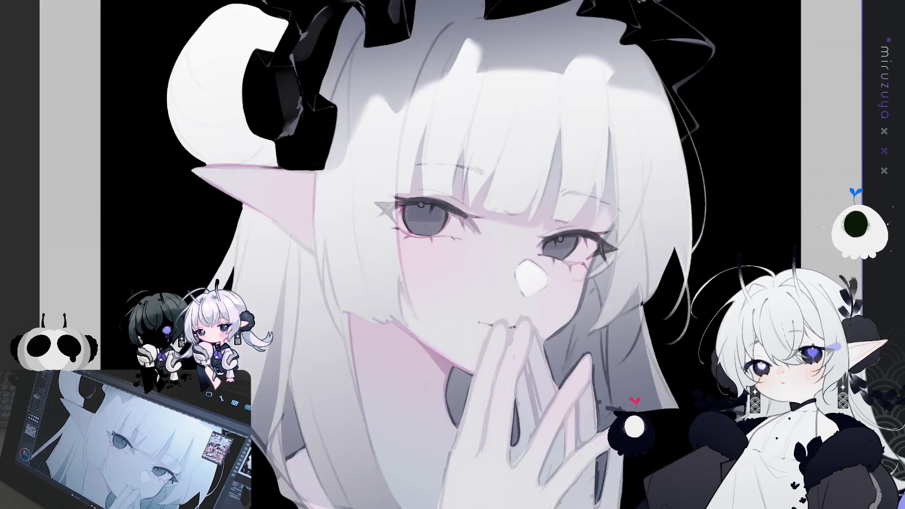
Step: Paint a dark stroke down the neck shadow and lasso-fill the sliver beside the fingers
{"action": "key", "text": "Delete"}
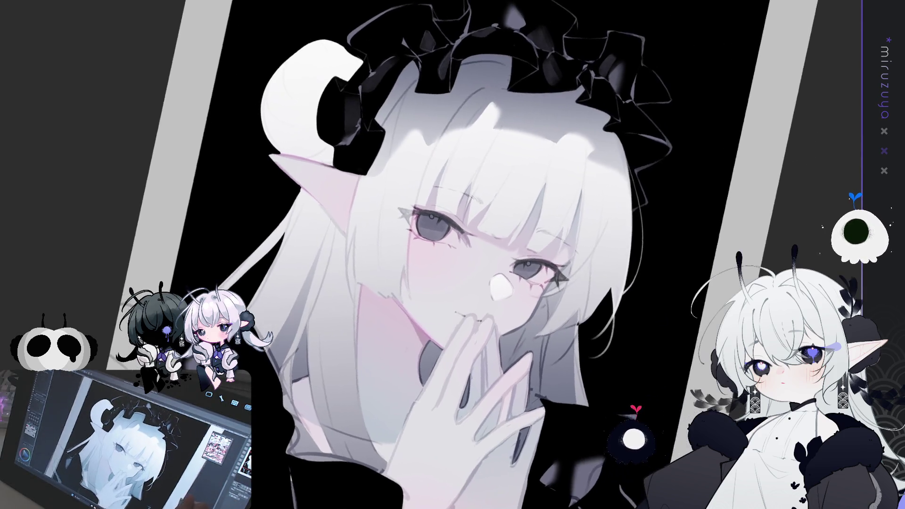
{"action": "left_click_drag", "start_coordinate": [453, 330], "coordinate": [453, 189]}
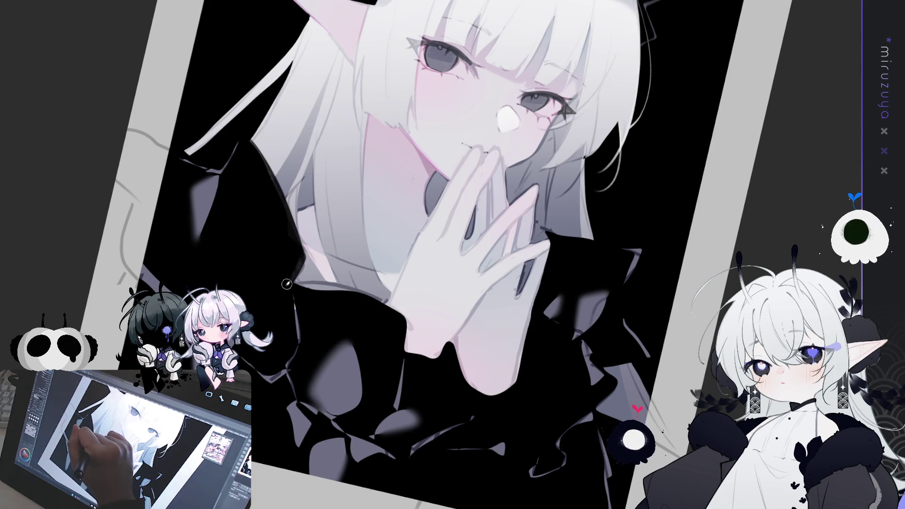
{"action": "mouse_move", "coordinate": [299, 249]}
{"action": "left_mouse_down"}
{"action": "mouse_move", "coordinate": [593, 299]}
{"action": "mouse_move", "coordinate": [504, 271]}
{"action": "left_mouse_up"}
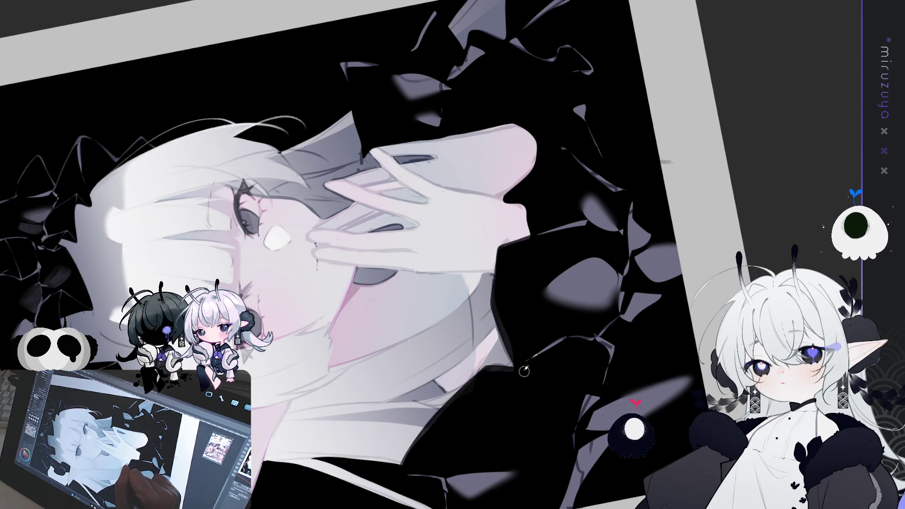
{"action": "mouse_move", "coordinate": [560, 279]}
{"action": "left_mouse_down"}
{"action": "mouse_move", "coordinate": [553, 423]}
{"action": "mouse_move", "coordinate": [432, 321]}
{"action": "left_mouse_up"}
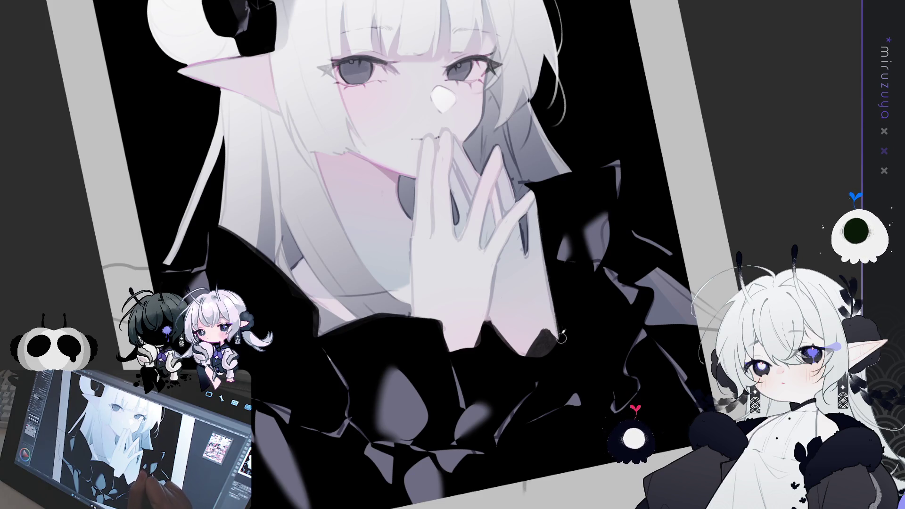
{"action": "left_click_drag", "start_coordinate": [555, 315], "coordinate": [553, 357]}
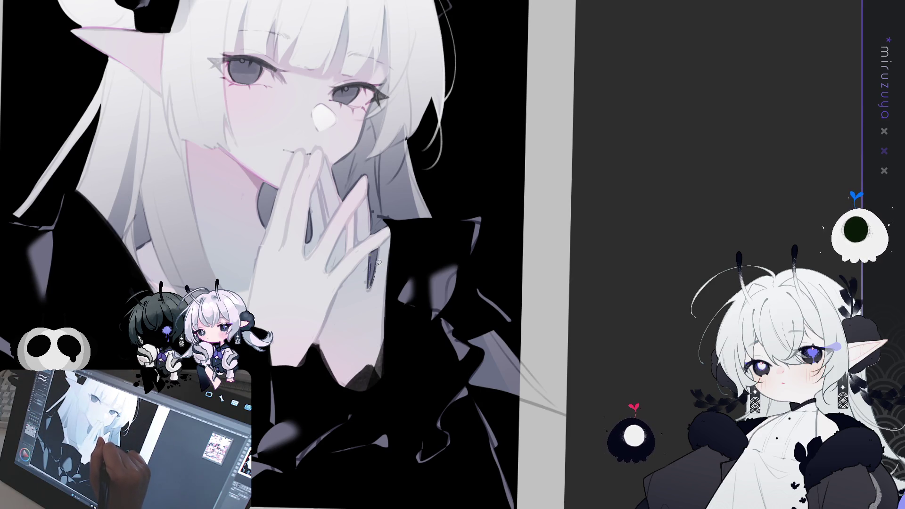
{"action": "left_click_drag", "start_coordinate": [381, 246], "coordinate": [399, 239]}
{"action": "left_click", "coordinate": [419, 301]}
Step: Fill the sliver and the small fingertip gap with dark tone, then deselect
{"action": "key", "text": "ctrl+d"}
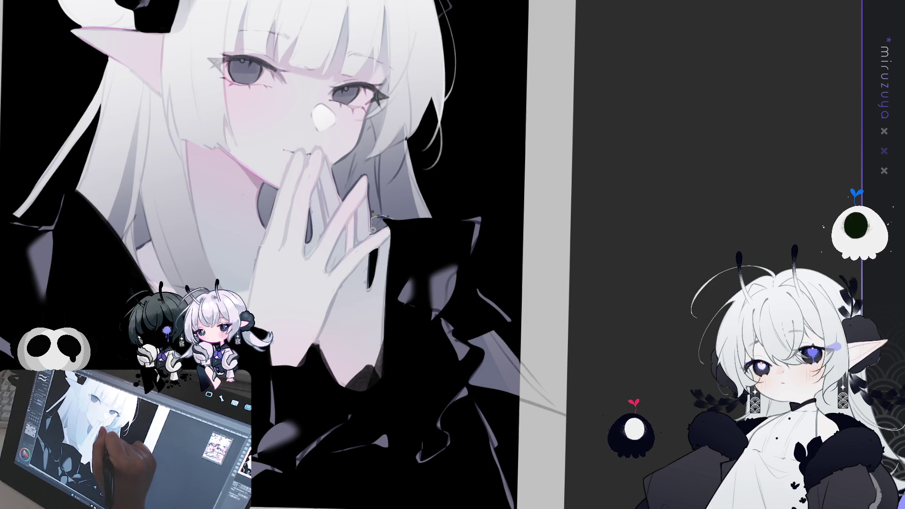
{"action": "left_click_drag", "start_coordinate": [387, 221], "coordinate": [388, 212]}
{"action": "left_click", "coordinate": [426, 248]}
{"action": "key", "text": "ctrl+d"}
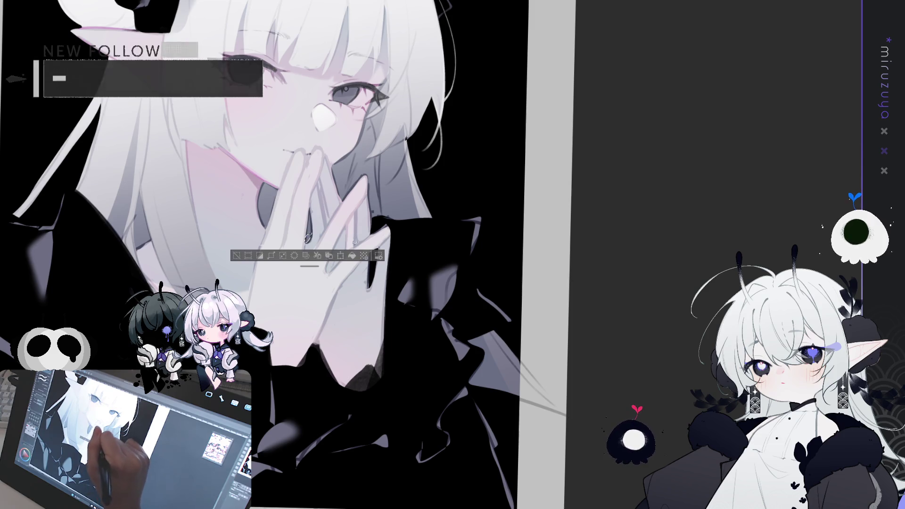
Step: Polygon-lasso the left collar flap and start brushing soft dark grey inside it
{"action": "mouse_move", "coordinate": [584, 172]}
{"action": "left_mouse_down"}
{"action": "mouse_move", "coordinate": [624, 199]}
{"action": "mouse_move", "coordinate": [545, 232]}
{"action": "left_mouse_up"}
{"action": "mouse_move", "coordinate": [547, 287]}
{"action": "left_mouse_down"}
{"action": "mouse_move", "coordinate": [498, 272]}
{"action": "mouse_move", "coordinate": [476, 245]}
{"action": "left_mouse_up"}
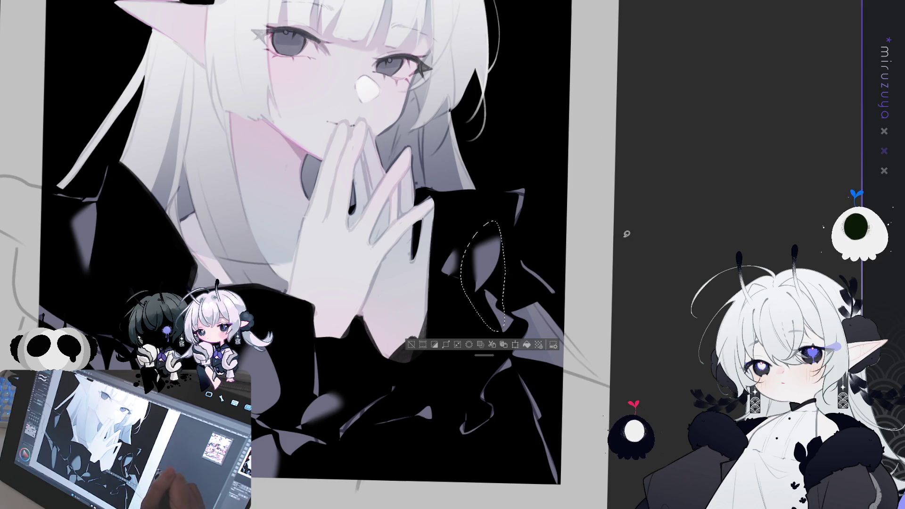
{"action": "key", "text": "ctrl+d"}
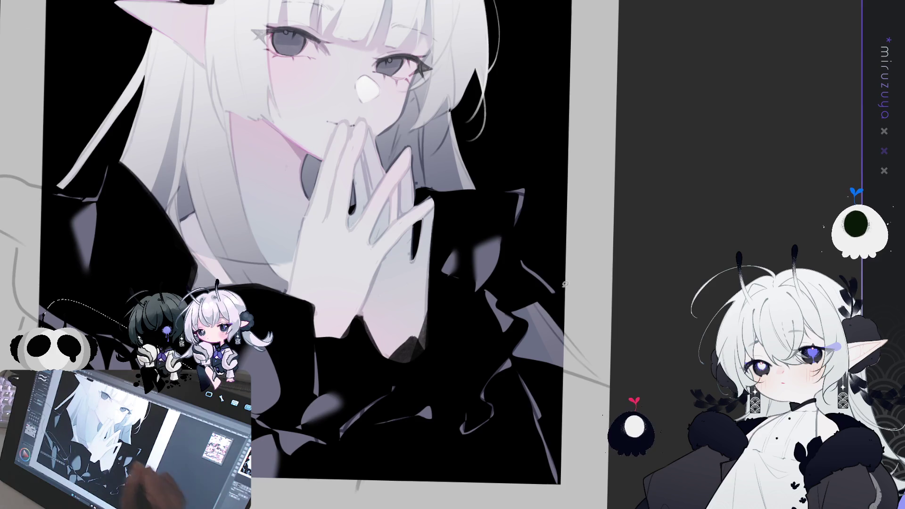
{"action": "left_click_drag", "start_coordinate": [503, 309], "coordinate": [541, 338]}
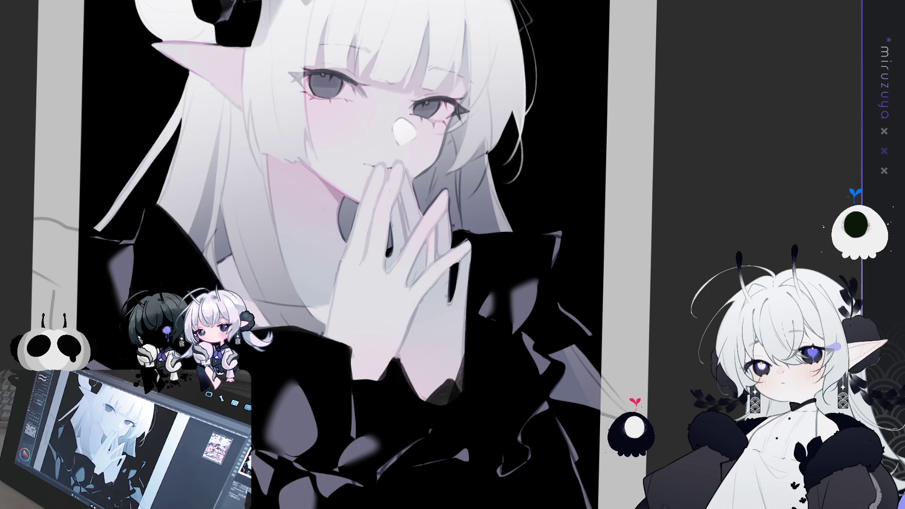
{"action": "key", "text": "ctrl+z"}
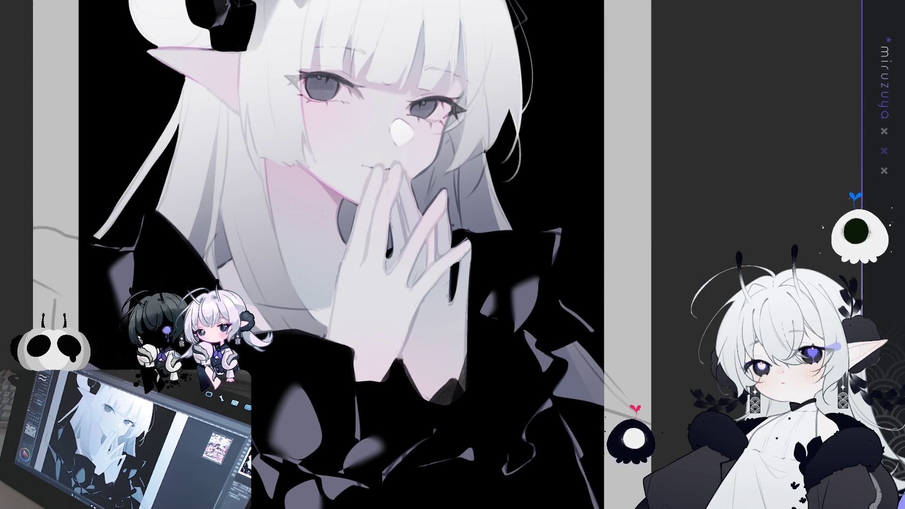
{"action": "left_click_drag", "start_coordinate": [393, 339], "coordinate": [405, 318]}
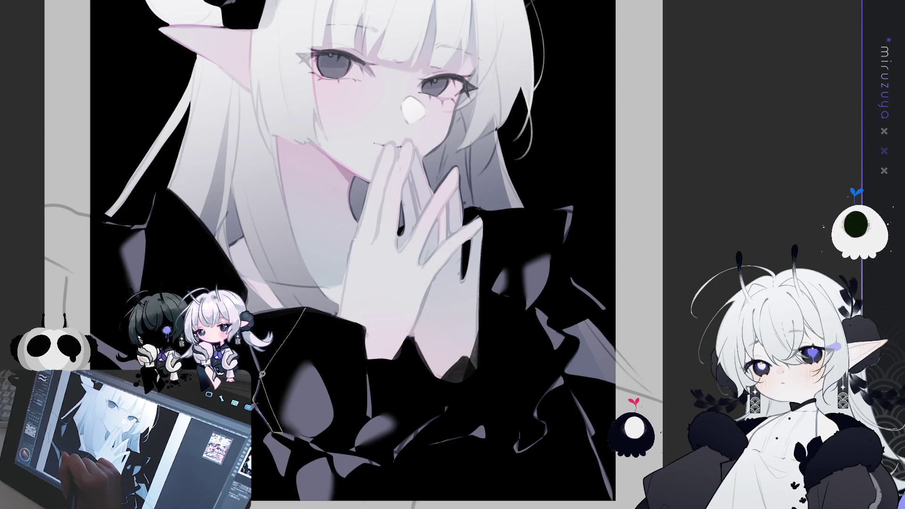
{"action": "left_click", "coordinate": [306, 303]}
{"action": "scroll", "coordinate": [306, 302], "scroll_direction": "down", "scroll_amount": 1}
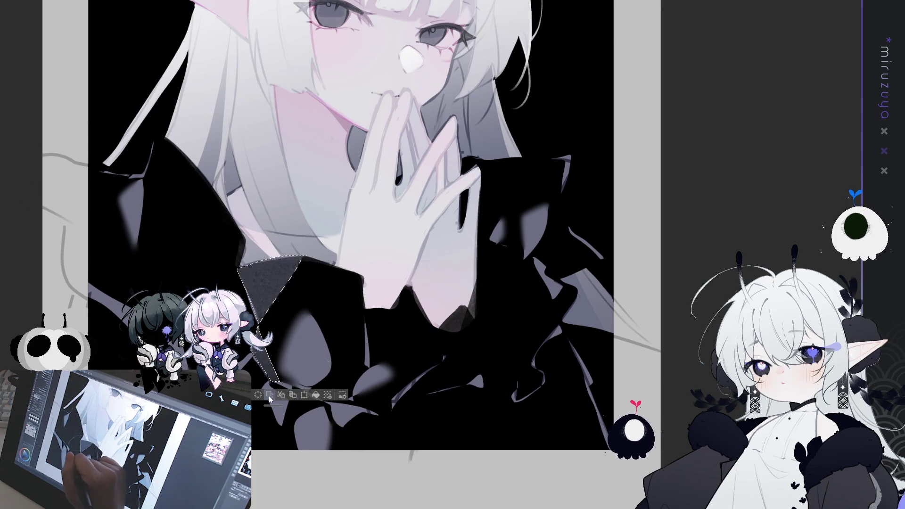
{"action": "left_click_drag", "start_coordinate": [264, 222], "coordinate": [302, 226]}
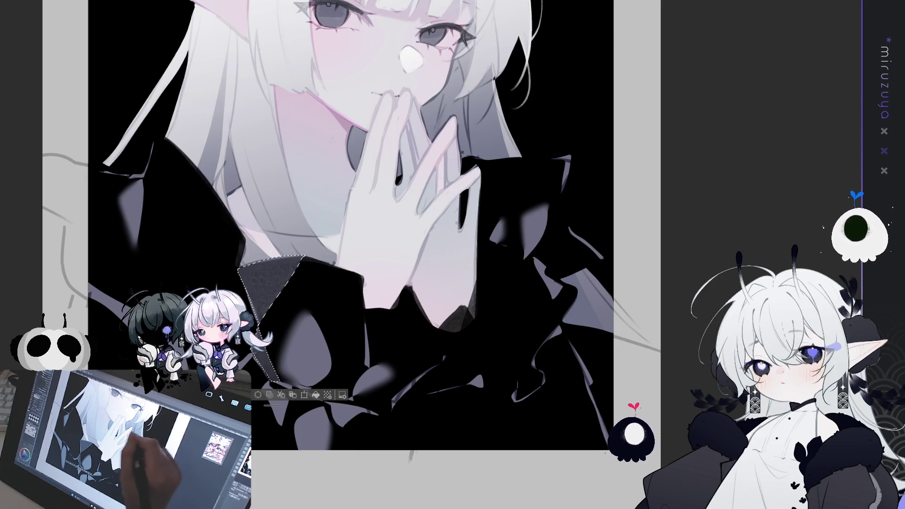
Step: Drop the collar selection and darken the left collar flap further
{"action": "key", "text": "ctrl+d"}
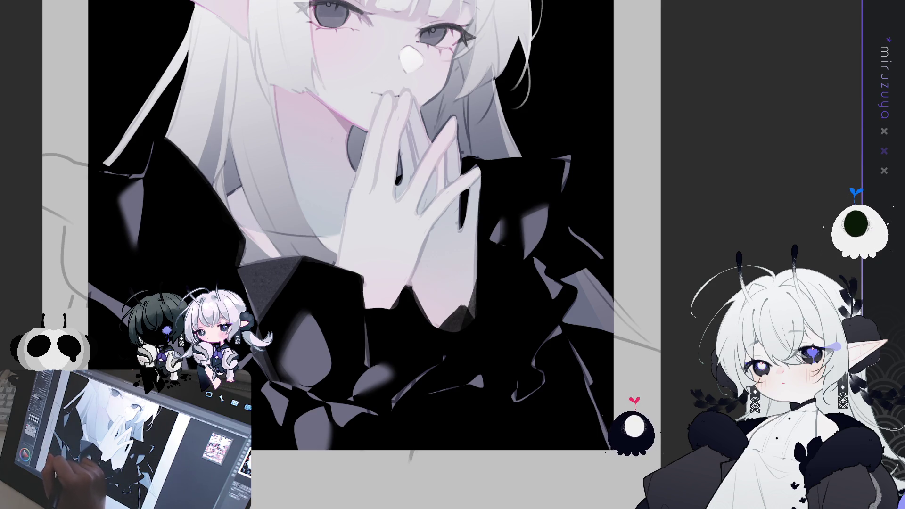
{"action": "left_click_drag", "start_coordinate": [408, 237], "coordinate": [451, 279]}
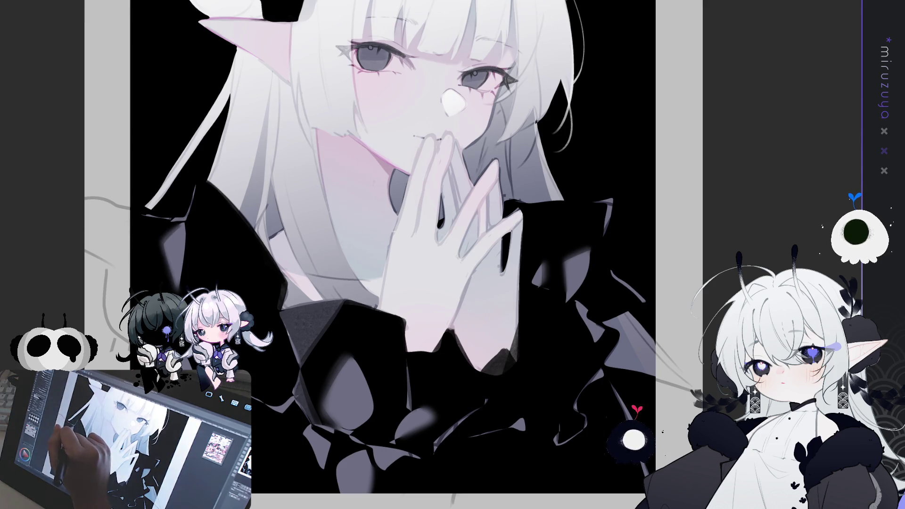
{"action": "left_click_drag", "start_coordinate": [161, 240], "coordinate": [172, 288]}
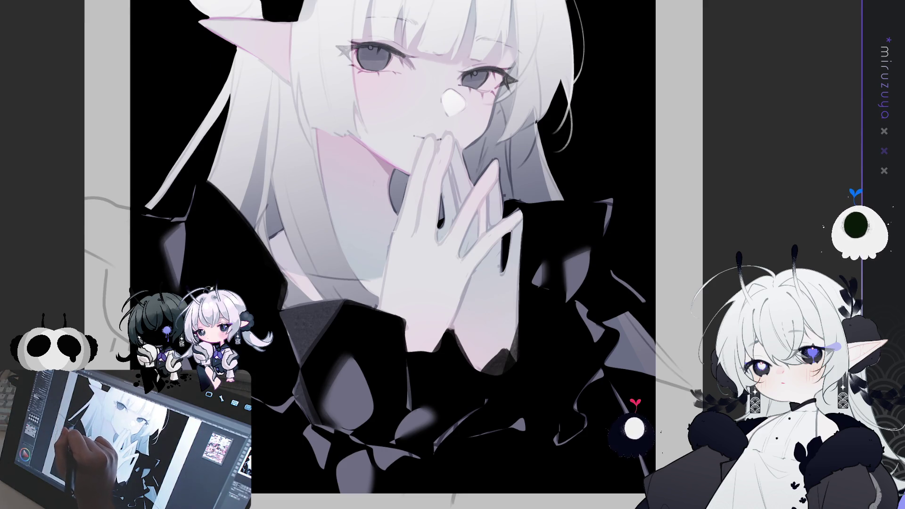
Step: Draw a thin light accent line across the dark ruffles
{"action": "left_click_drag", "start_coordinate": [629, 264], "coordinate": [529, 269]}
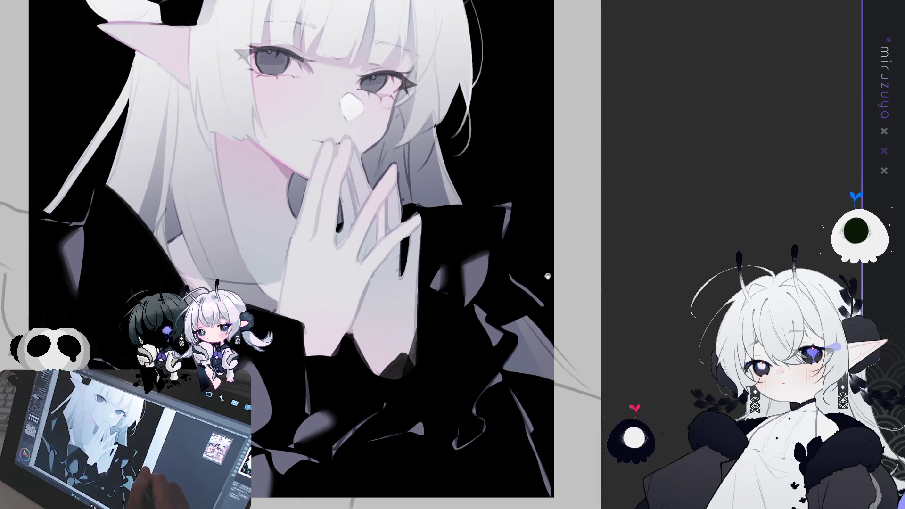
{"action": "left_click_drag", "start_coordinate": [263, 464], "coordinate": [262, 382]}
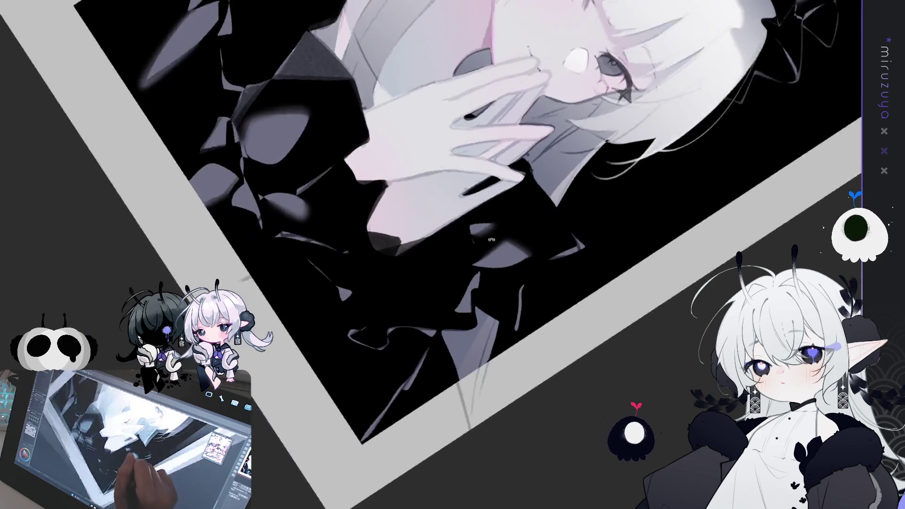
{"action": "left_click_drag", "start_coordinate": [295, 369], "coordinate": [258, 147]}
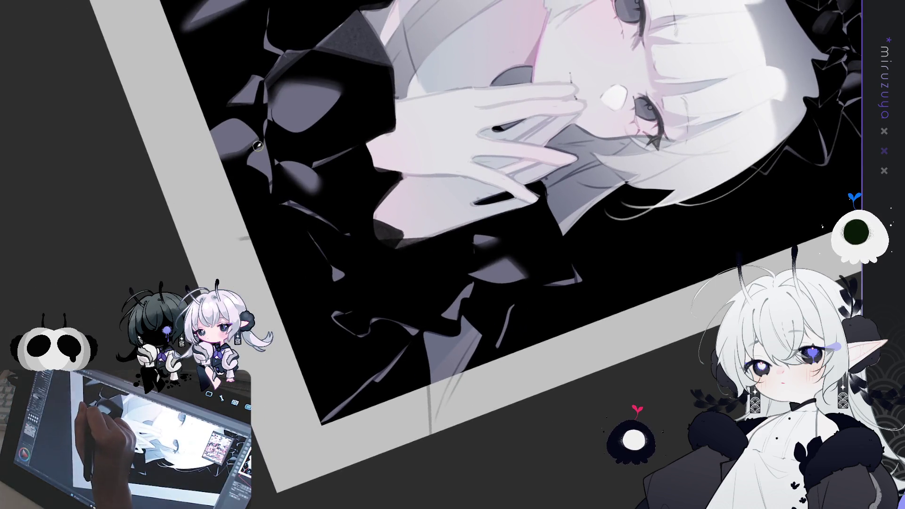
{"action": "mouse_move", "coordinate": [275, 223]}
{"action": "left_mouse_down"}
{"action": "mouse_move", "coordinate": [398, 444]}
{"action": "mouse_move", "coordinate": [359, 283]}
{"action": "mouse_move", "coordinate": [330, 226]}
{"action": "left_mouse_up"}
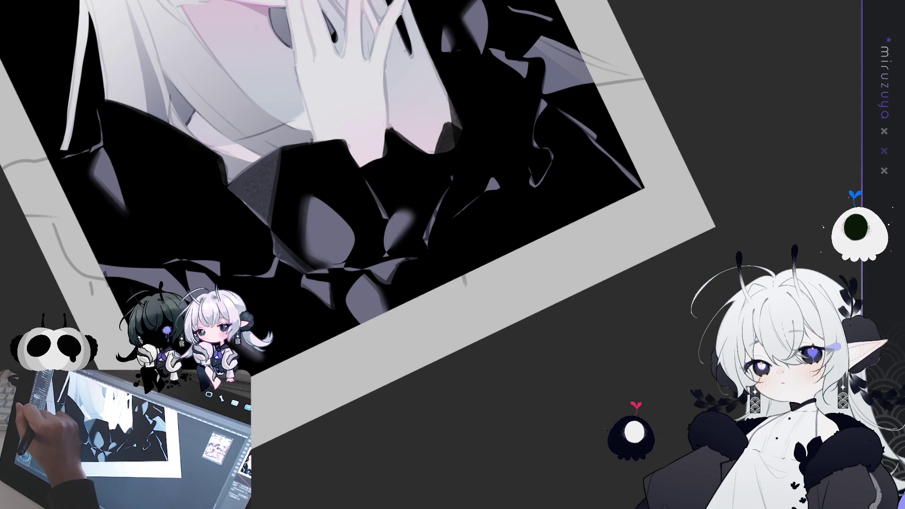
{"action": "left_click_drag", "start_coordinate": [290, 254], "coordinate": [276, 218]}
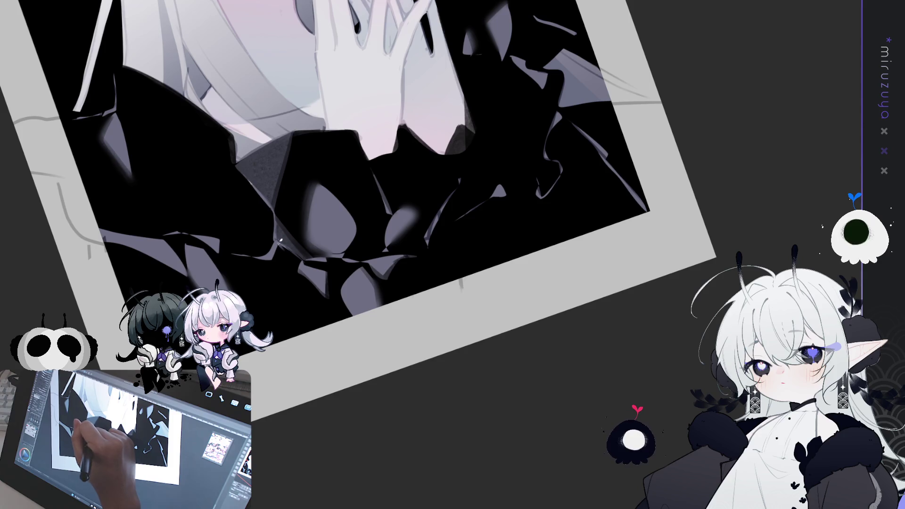
{"action": "left_click_drag", "start_coordinate": [281, 242], "coordinate": [301, 212]}
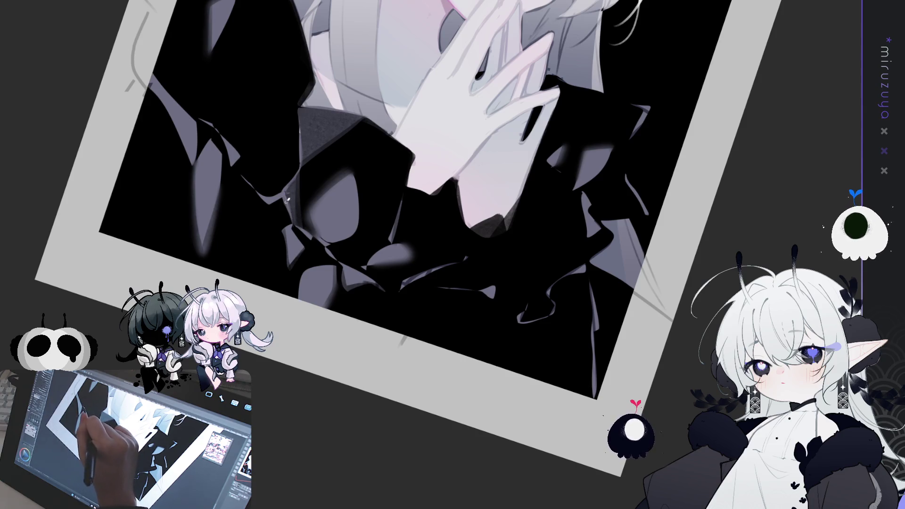
{"action": "left_click_drag", "start_coordinate": [286, 227], "coordinate": [448, 249]}
{"action": "left_click_drag", "start_coordinate": [371, 277], "coordinate": [363, 348]}
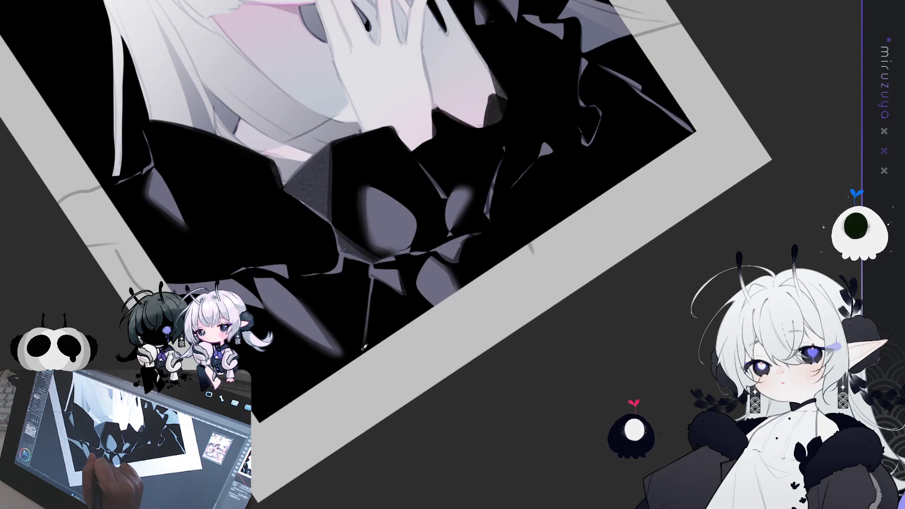
{"action": "left_click_drag", "start_coordinate": [411, 228], "coordinate": [545, 275]}
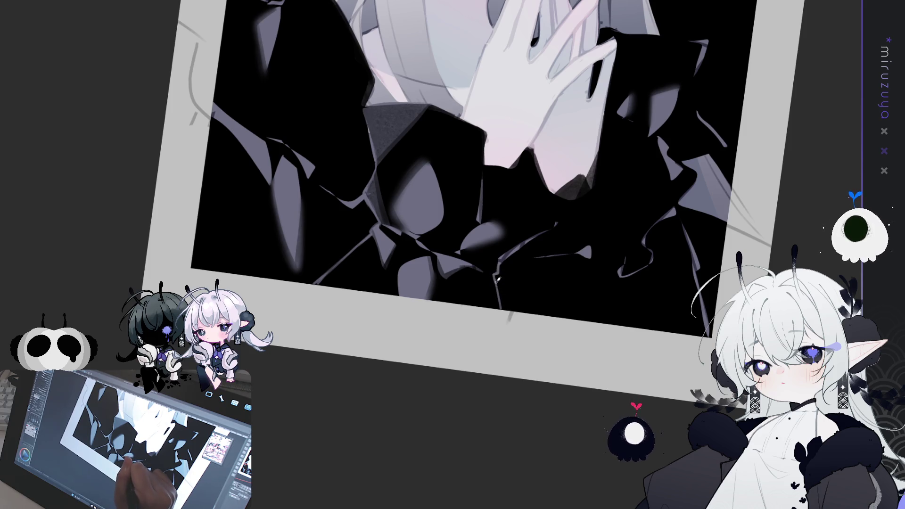
{"action": "left_click_drag", "start_coordinate": [535, 257], "coordinate": [378, 391]}
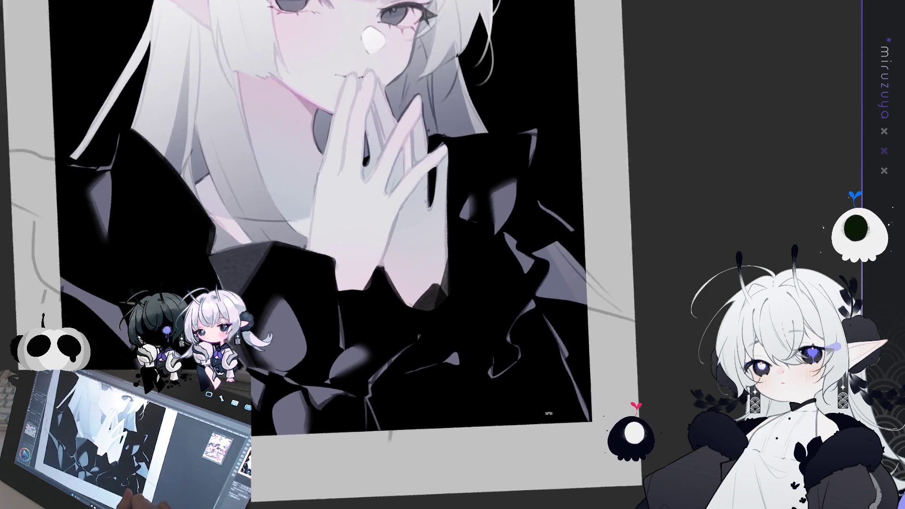
Step: Paint dark strokes from the collar down over the pink neck below the hand
{"action": "mouse_move", "coordinate": [424, 283]}
{"action": "left_mouse_down"}
{"action": "mouse_move", "coordinate": [401, 245]}
{"action": "mouse_move", "coordinate": [342, 212]}
{"action": "left_mouse_up"}
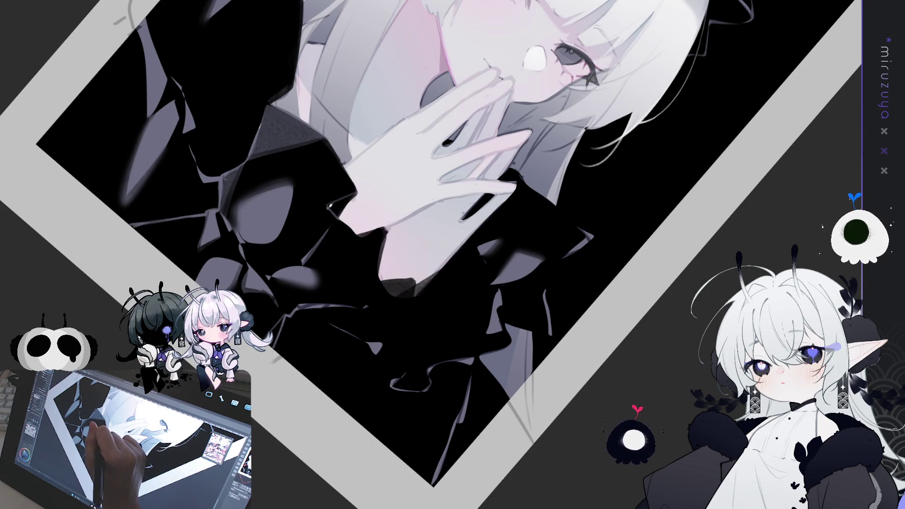
{"action": "key", "text": "ctrl+0"}
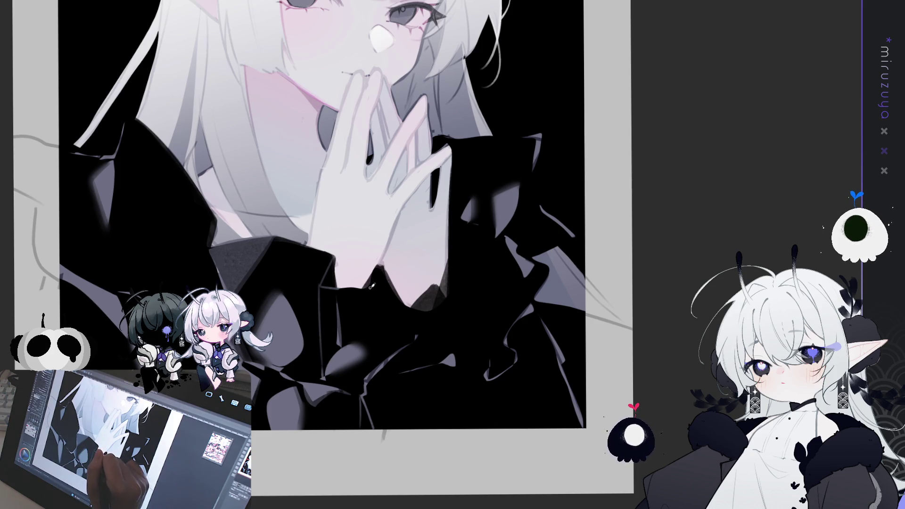
{"action": "left_click_drag", "start_coordinate": [415, 283], "coordinate": [424, 302]}
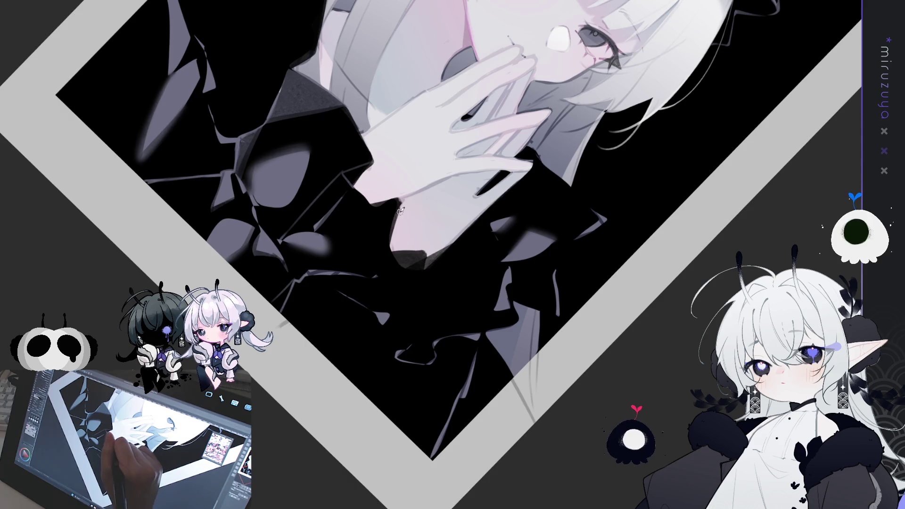
{"action": "mouse_move", "coordinate": [398, 202]}
{"action": "left_mouse_down"}
{"action": "mouse_move", "coordinate": [405, 263]}
{"action": "mouse_move", "coordinate": [391, 216]}
{"action": "mouse_move", "coordinate": [394, 266]}
{"action": "mouse_move", "coordinate": [397, 207]}
{"action": "mouse_move", "coordinate": [401, 255]}
{"action": "mouse_move", "coordinate": [388, 226]}
{"action": "mouse_move", "coordinate": [396, 283]}
{"action": "left_mouse_up"}
{"action": "left_click_drag", "start_coordinate": [306, 407], "coordinate": [368, 271]}
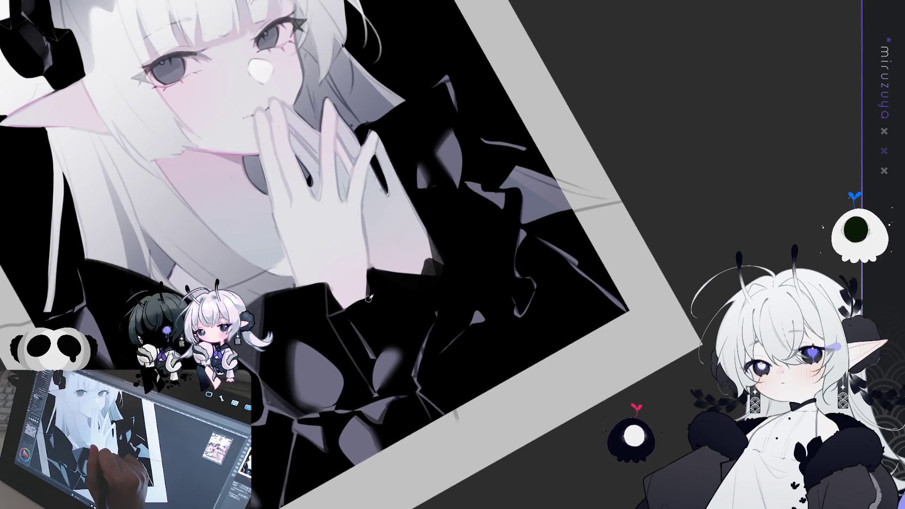
Step: Darken the neck and collar area with two dark brush strokes
{"action": "left_click_drag", "start_coordinate": [362, 273], "coordinate": [438, 273]}
{"action": "left_click_drag", "start_coordinate": [372, 268], "coordinate": [448, 278]}
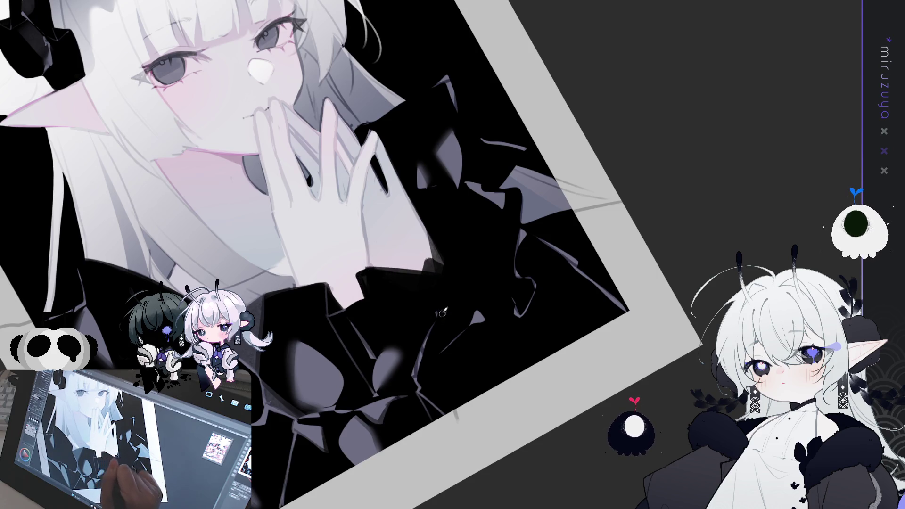
{"action": "mouse_move", "coordinate": [410, 368]}
{"action": "left_mouse_down"}
{"action": "mouse_move", "coordinate": [373, 265]}
{"action": "mouse_move", "coordinate": [381, 288]}
{"action": "left_mouse_up"}
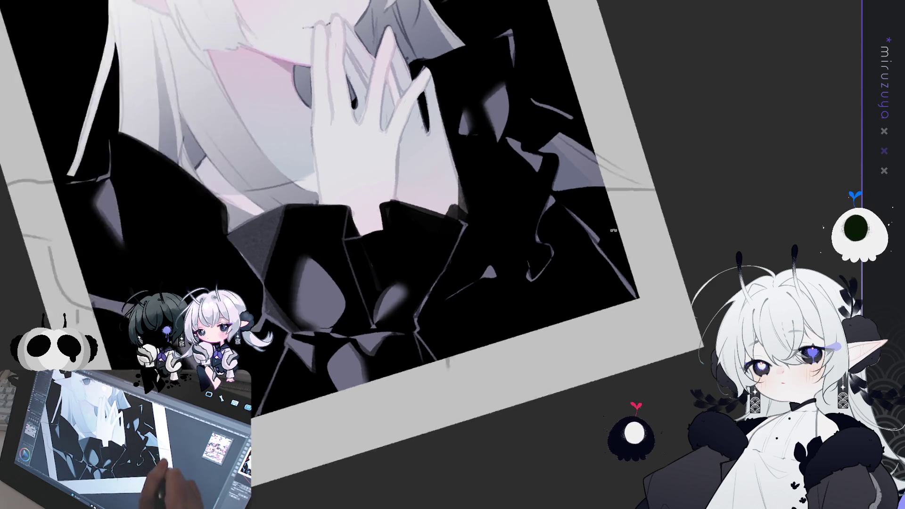
Step: Add another dark stroke on the collar from a rotated canvas angle
{"action": "left_click_drag", "start_coordinate": [438, 293], "coordinate": [471, 244]}
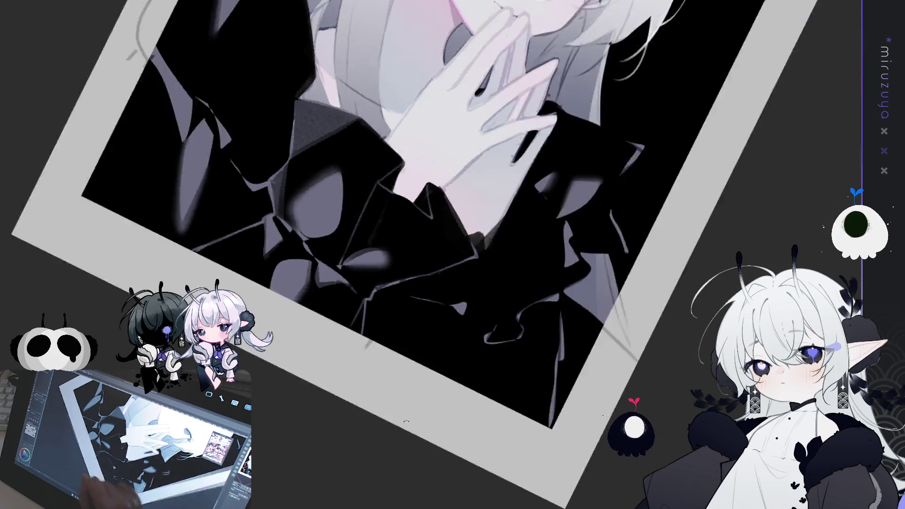
{"action": "left_click_drag", "start_coordinate": [447, 219], "coordinate": [405, 235]}
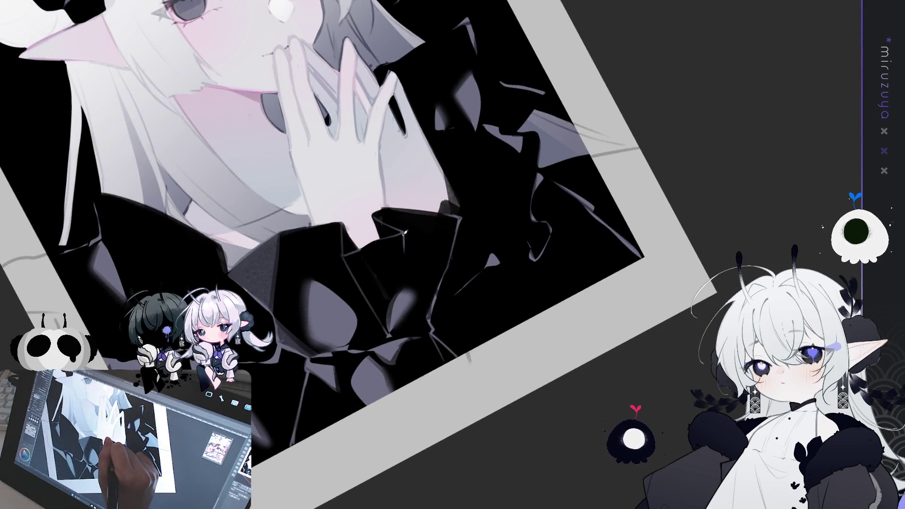
{"action": "mouse_move", "coordinate": [437, 245]}
{"action": "left_mouse_down"}
{"action": "mouse_move", "coordinate": [373, 309]}
{"action": "mouse_move", "coordinate": [370, 138]}
{"action": "left_mouse_up"}
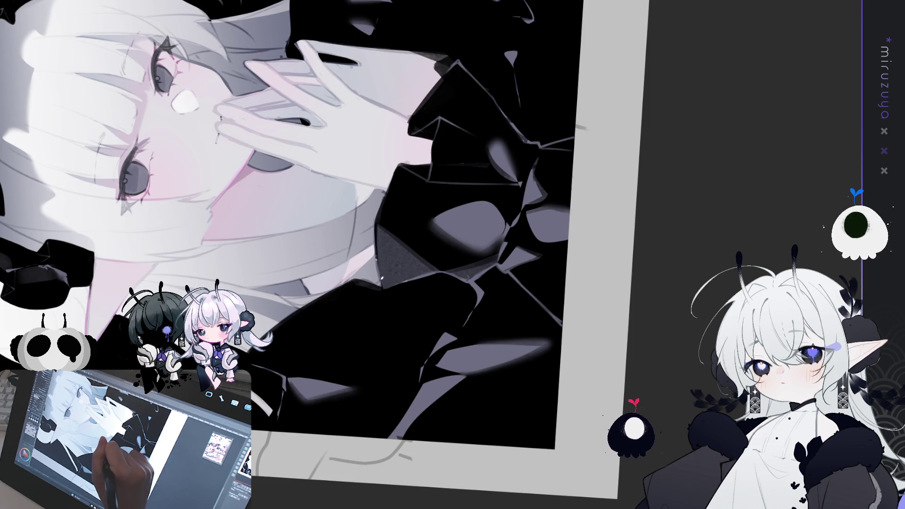
{"action": "left_click_drag", "start_coordinate": [405, 268], "coordinate": [462, 301]}
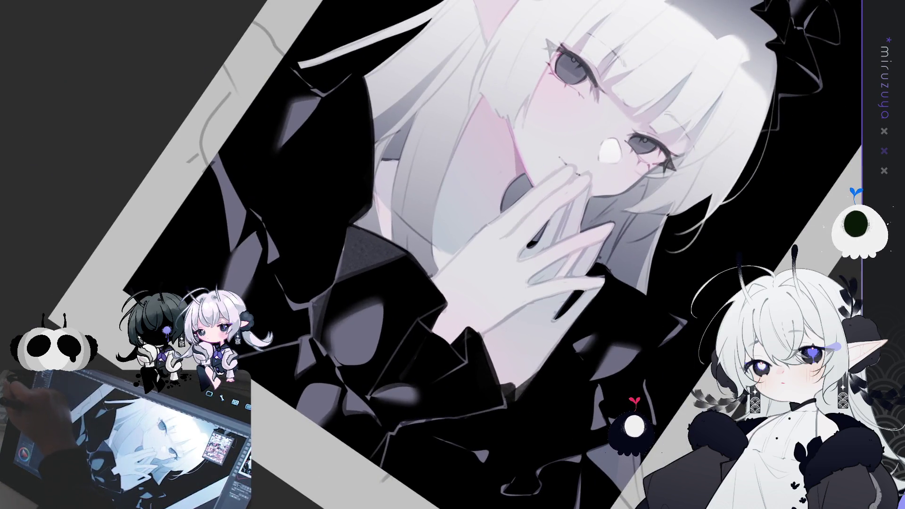
{"action": "mouse_move", "coordinate": [369, 190]}
{"action": "left_mouse_down"}
{"action": "mouse_move", "coordinate": [378, 228]}
{"action": "mouse_move", "coordinate": [359, 223]}
{"action": "left_mouse_up"}
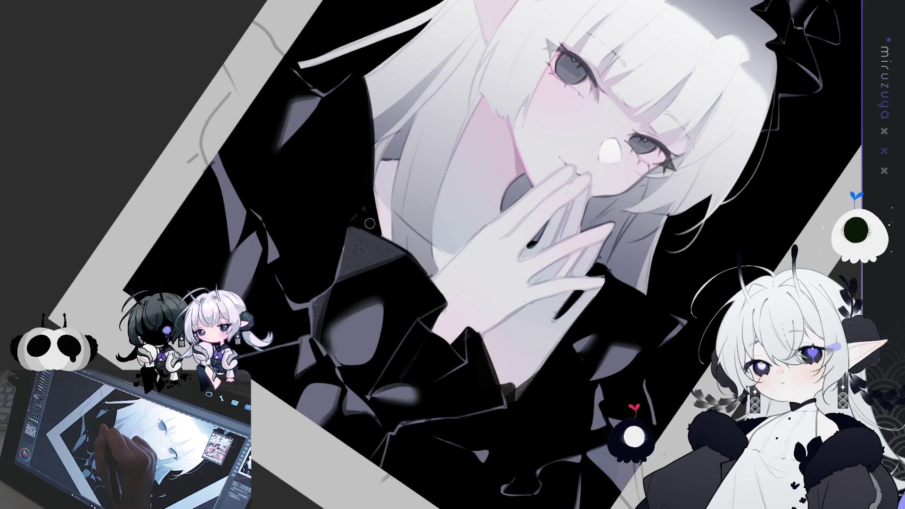
{"action": "key", "text": "minus"}
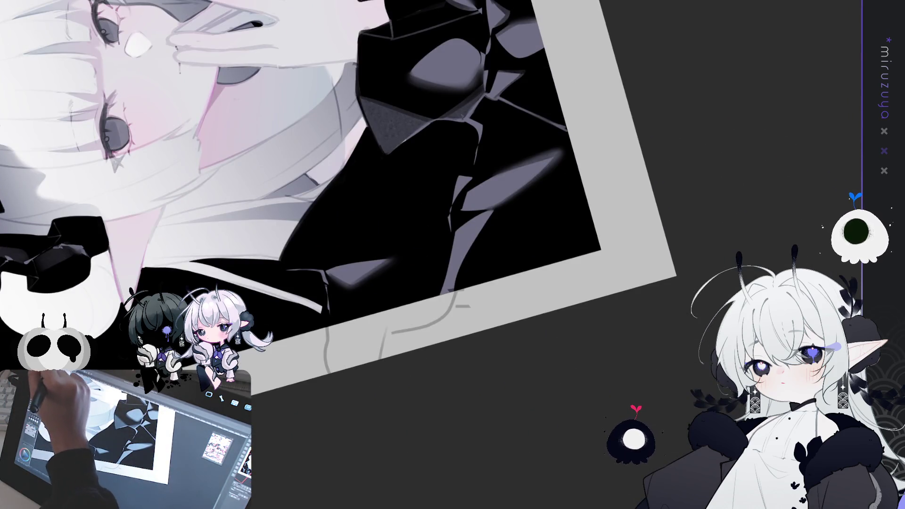
Step: Paint over the stray grey line on the dark collar fabric and lighten a small patch
{"action": "left_click_drag", "start_coordinate": [323, 269], "coordinate": [330, 297]}
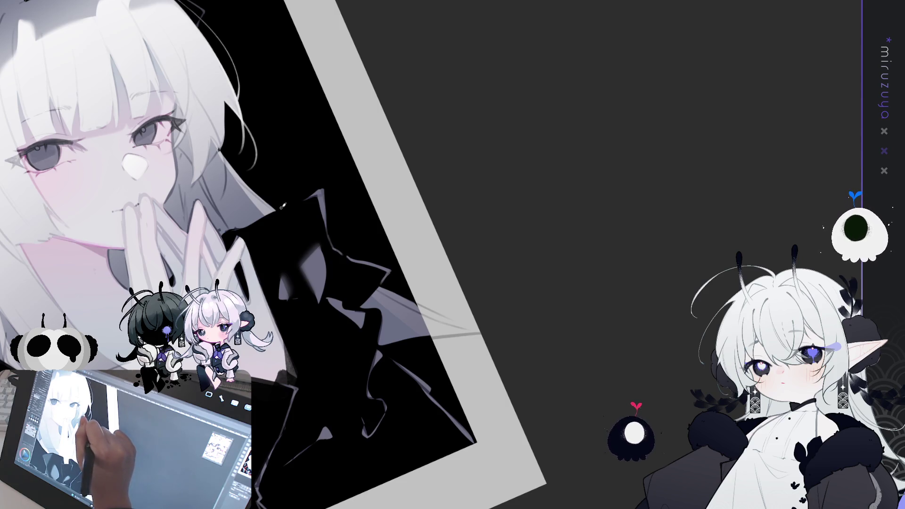
{"action": "left_click_drag", "start_coordinate": [309, 194], "coordinate": [289, 205]}
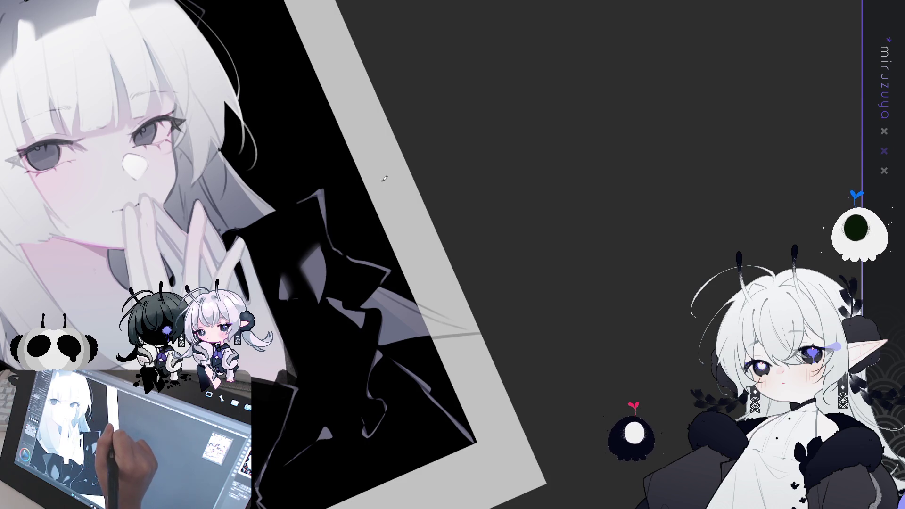
{"action": "left_click_drag", "start_coordinate": [377, 327], "coordinate": [202, 202]}
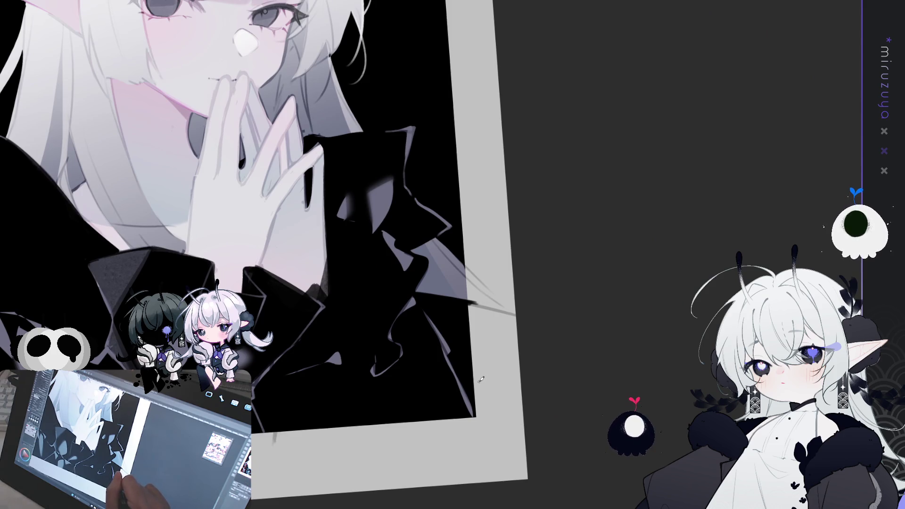
{"action": "left_click_drag", "start_coordinate": [483, 340], "coordinate": [520, 297]}
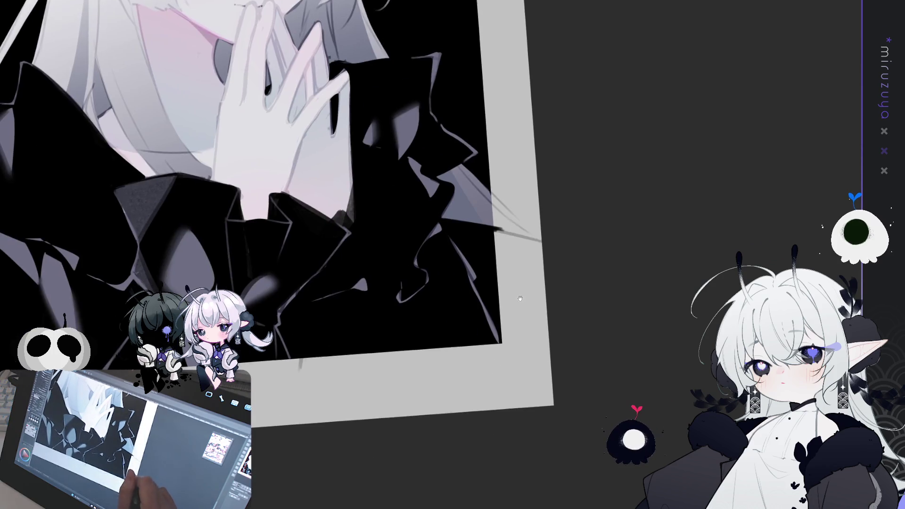
{"action": "left_click_drag", "start_coordinate": [512, 332], "coordinate": [470, 376]}
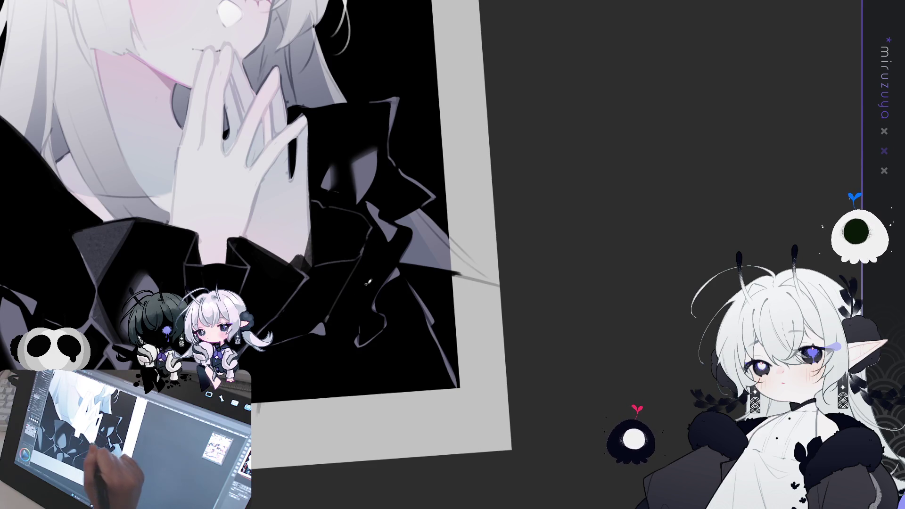
{"action": "left_click_drag", "start_coordinate": [501, 194], "coordinate": [306, 245]}
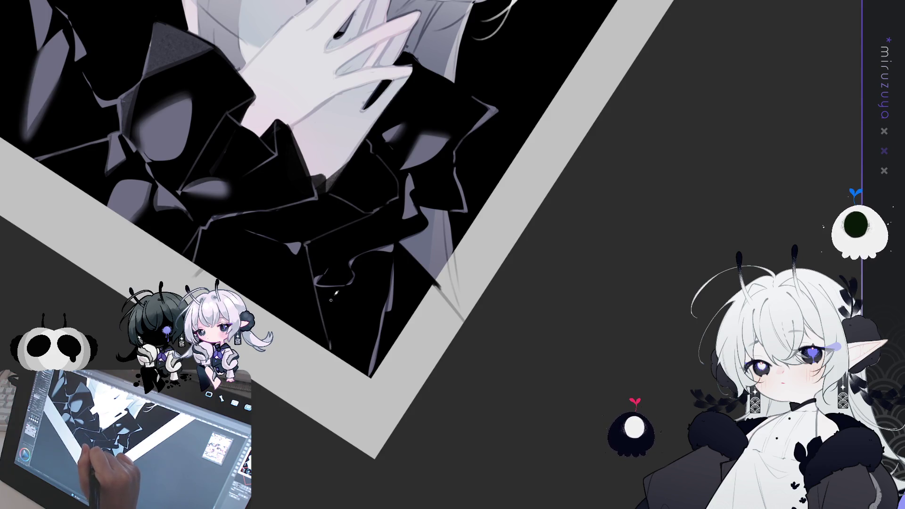
Step: Draw thin light highlight strokes and a little shading along the black ruffled collar edges
{"action": "left_click_drag", "start_coordinate": [319, 251], "coordinate": [328, 343]}
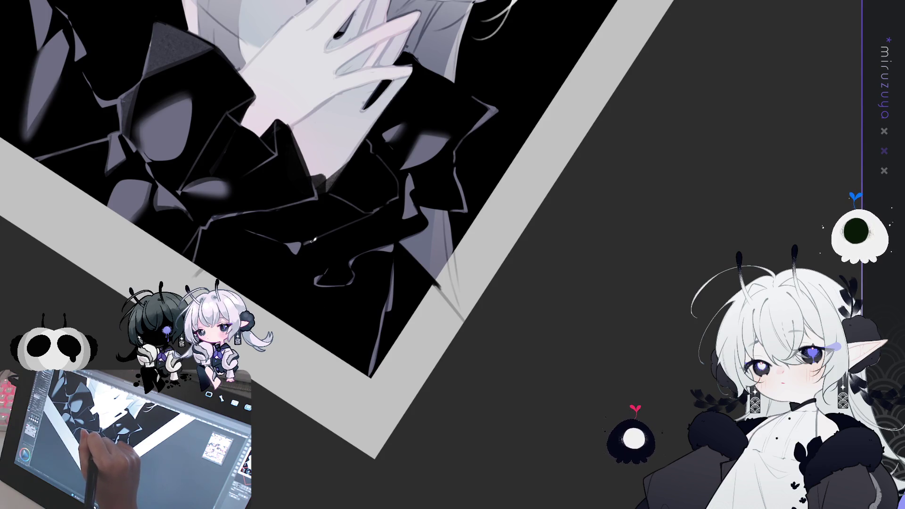
{"action": "mouse_move", "coordinate": [333, 285]}
{"action": "left_mouse_down"}
{"action": "mouse_move", "coordinate": [360, 359]}
{"action": "mouse_move", "coordinate": [292, 302]}
{"action": "left_mouse_up"}
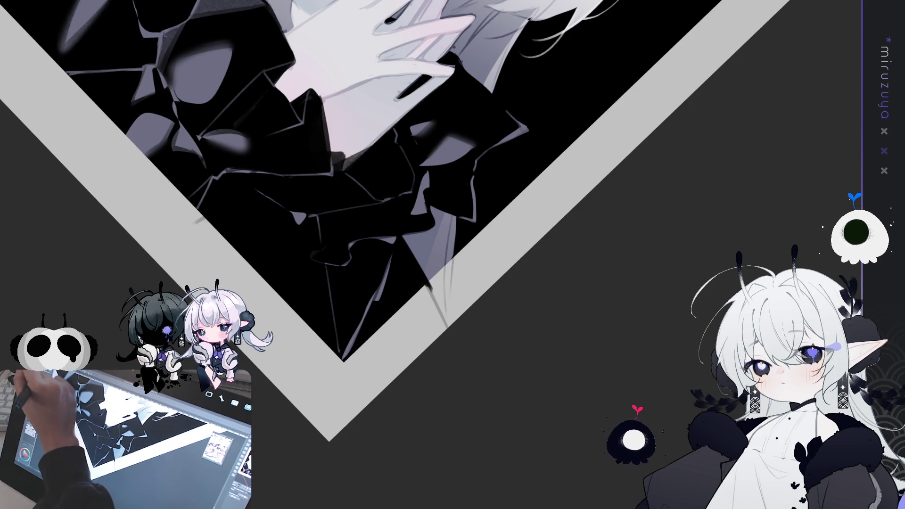
{"action": "mouse_move", "coordinate": [330, 236]}
{"action": "left_mouse_down"}
{"action": "mouse_move", "coordinate": [265, 261]}
{"action": "mouse_move", "coordinate": [264, 290]}
{"action": "mouse_move", "coordinate": [279, 267]}
{"action": "mouse_move", "coordinate": [247, 260]}
{"action": "mouse_move", "coordinate": [269, 295]}
{"action": "mouse_move", "coordinate": [266, 274]}
{"action": "mouse_move", "coordinate": [269, 289]}
{"action": "mouse_move", "coordinate": [250, 264]}
{"action": "mouse_move", "coordinate": [245, 276]}
{"action": "mouse_move", "coordinate": [271, 281]}
{"action": "left_mouse_up"}
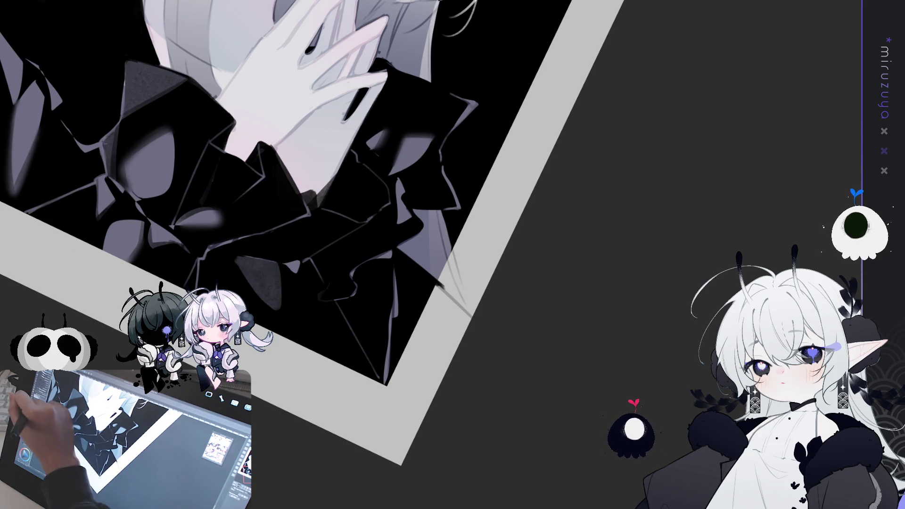
{"action": "mouse_move", "coordinate": [240, 245]}
{"action": "left_mouse_down"}
{"action": "mouse_move", "coordinate": [235, 258]}
{"action": "mouse_move", "coordinate": [257, 293]}
{"action": "mouse_move", "coordinate": [229, 255]}
{"action": "mouse_move", "coordinate": [286, 321]}
{"action": "left_mouse_up"}
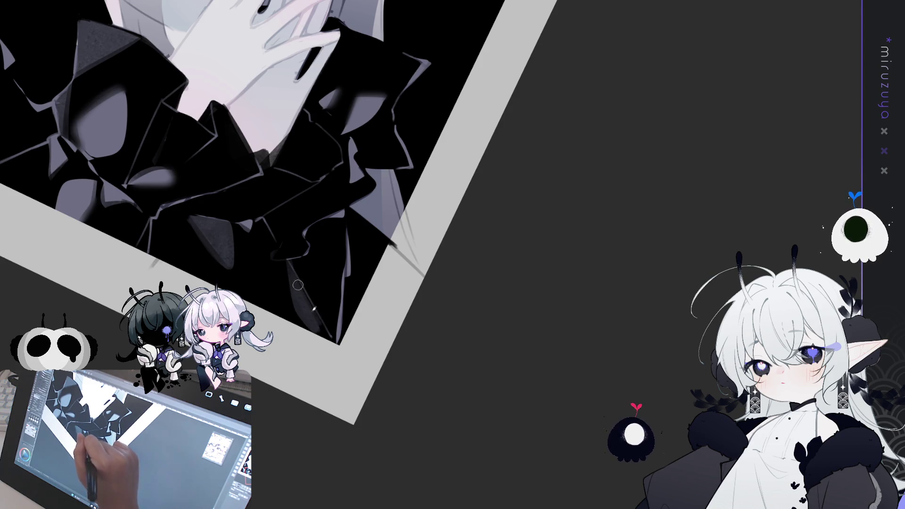
{"action": "left_click_drag", "start_coordinate": [301, 289], "coordinate": [326, 335]}
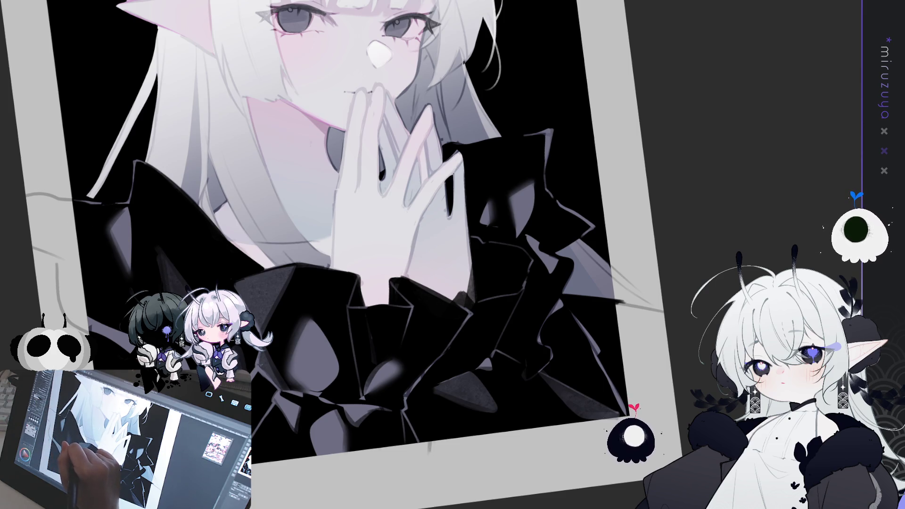
Step: Reset the view to show the whole artwork upright, then frame the head and ears
{"action": "key", "text": "ctrl+0"}
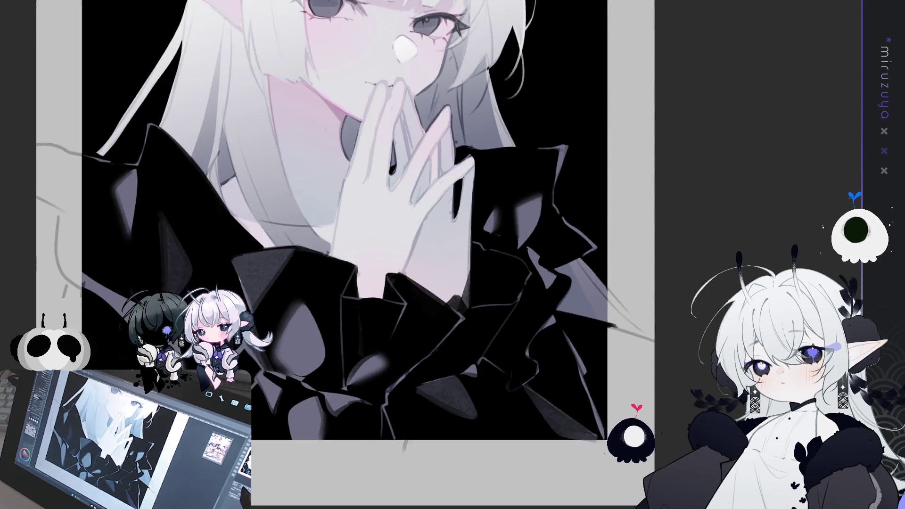
{"action": "scroll", "coordinate": [436, 250], "scroll_direction": "up", "scroll_amount": 2}
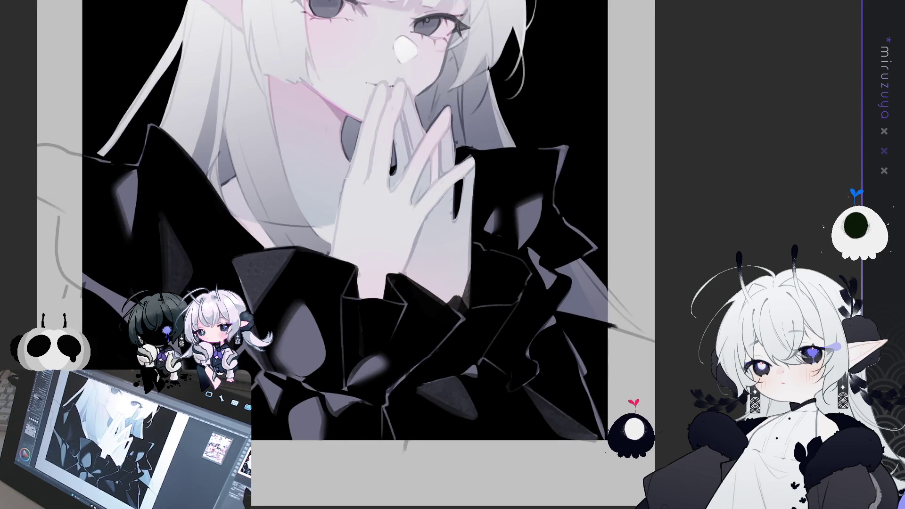
{"action": "left_click_drag", "start_coordinate": [686, 260], "coordinate": [637, 347]}
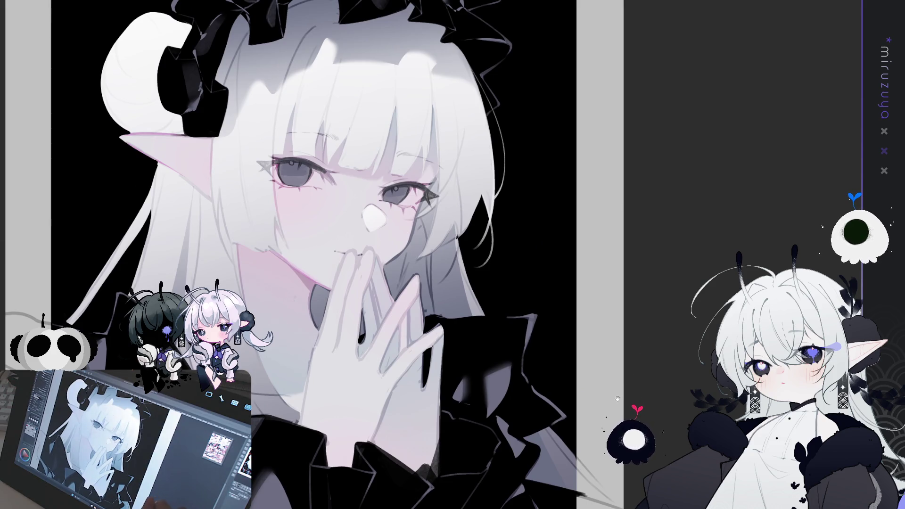
{"action": "left_click_drag", "start_coordinate": [618, 397], "coordinate": [621, 432]}
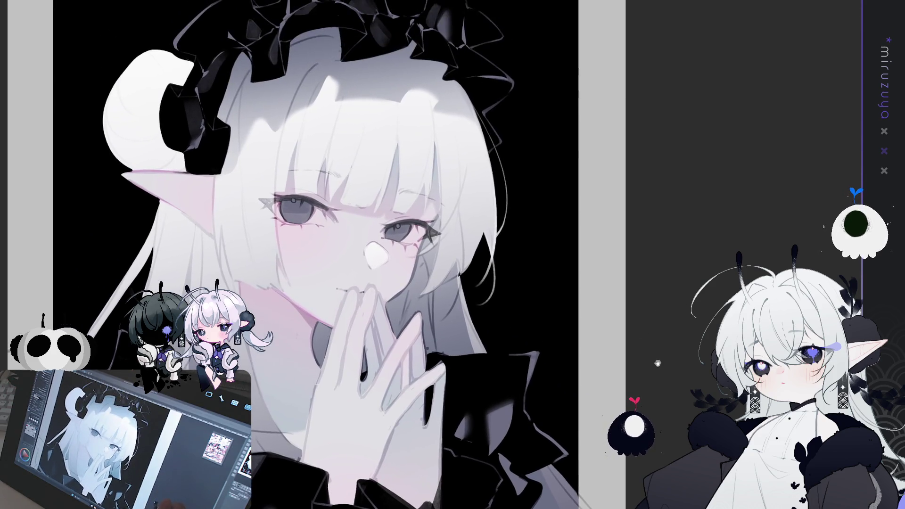
Step: Rotate the canvas step by step and zoom in until the girl's face sits nearly upright
{"action": "scroll", "coordinate": [358, 255], "scroll_direction": "down", "scroll_amount": 1}
{"action": "scroll", "coordinate": [359, 255], "scroll_direction": "up", "scroll_amount": 2}
{"action": "left_click_drag", "start_coordinate": [475, 373], "coordinate": [438, 508]}
{"action": "scroll", "coordinate": [476, 374], "scroll_direction": "up", "scroll_amount": 1}
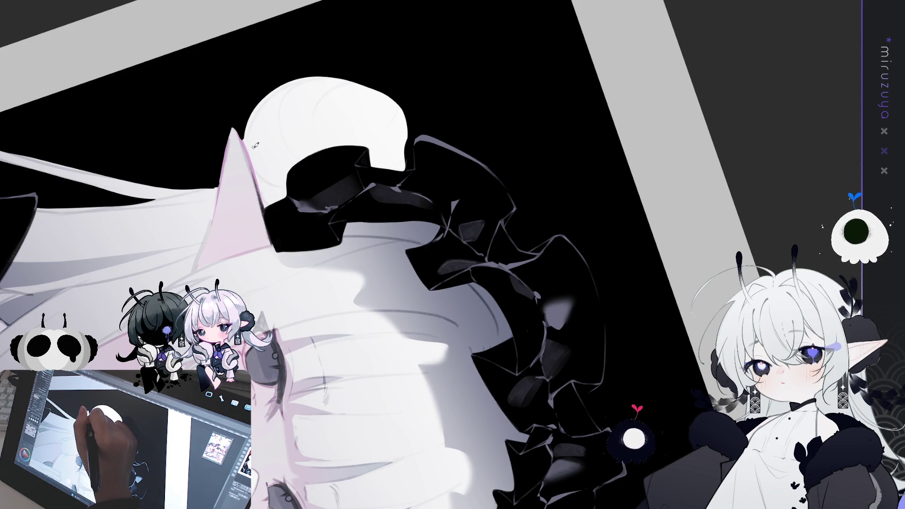
{"action": "left_click_drag", "start_coordinate": [262, 157], "coordinate": [372, 254]}
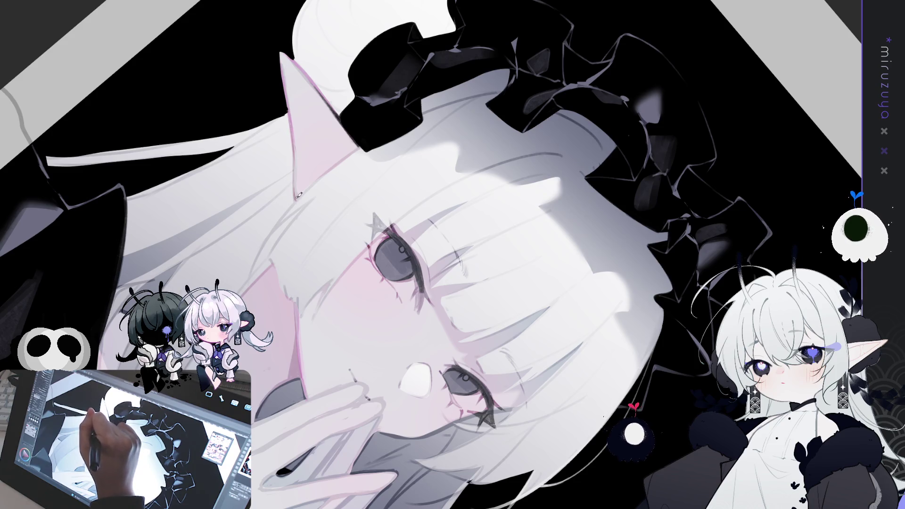
{"action": "key", "text": "minus"}
{"action": "key", "text": "minus"}
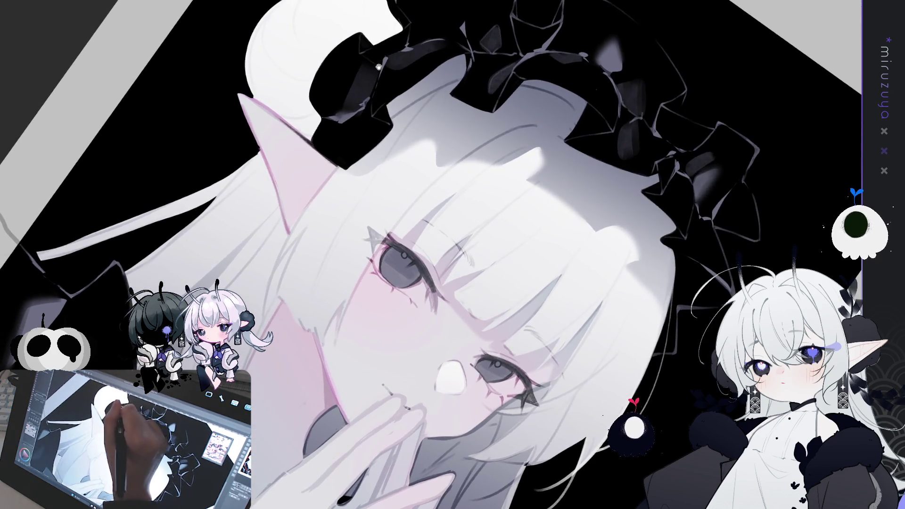
{"action": "key", "text": "minus"}
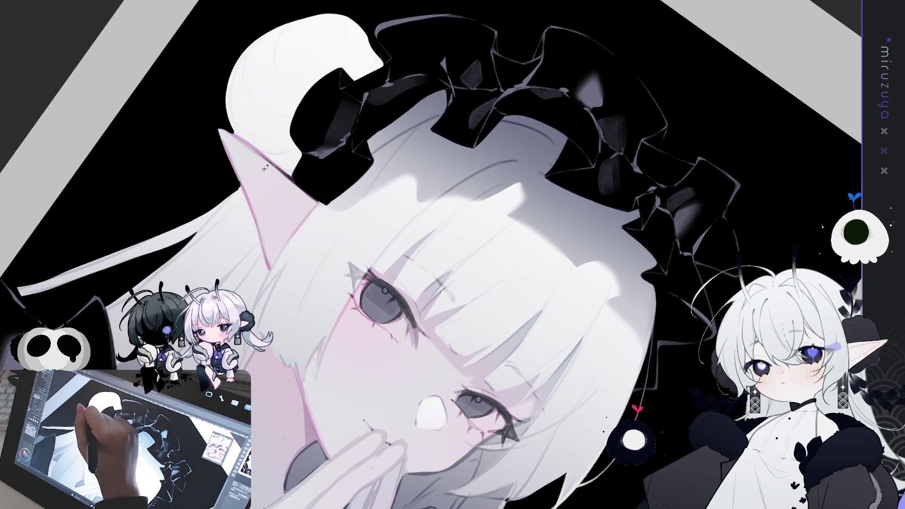
{"action": "key", "text": "minus"}
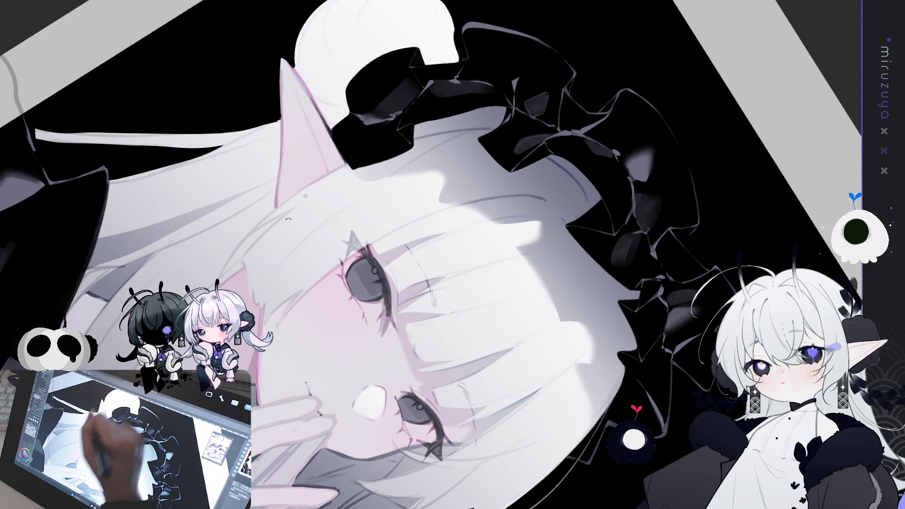
{"action": "key", "text": "minus"}
{"action": "key", "text": "minus"}
{"action": "key", "text": "minus"}
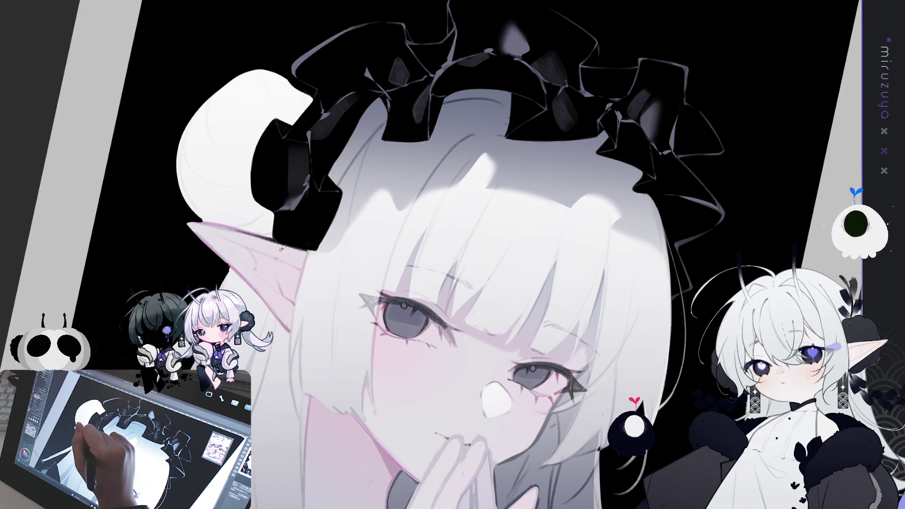
Step: Rotate and pan the view so the face is level and centred on screen
{"action": "mouse_move", "coordinate": [281, 247]}
{"action": "left_mouse_down"}
{"action": "mouse_move", "coordinate": [388, 200]}
{"action": "mouse_move", "coordinate": [412, 136]}
{"action": "left_mouse_up"}
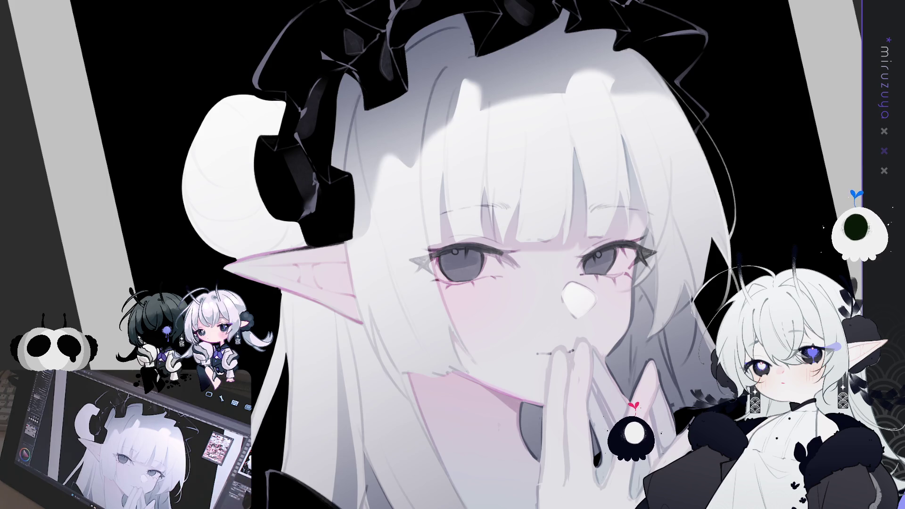
Step: Mirror the view and zoom out to see the whole illustration
{"action": "key", "text": "h"}
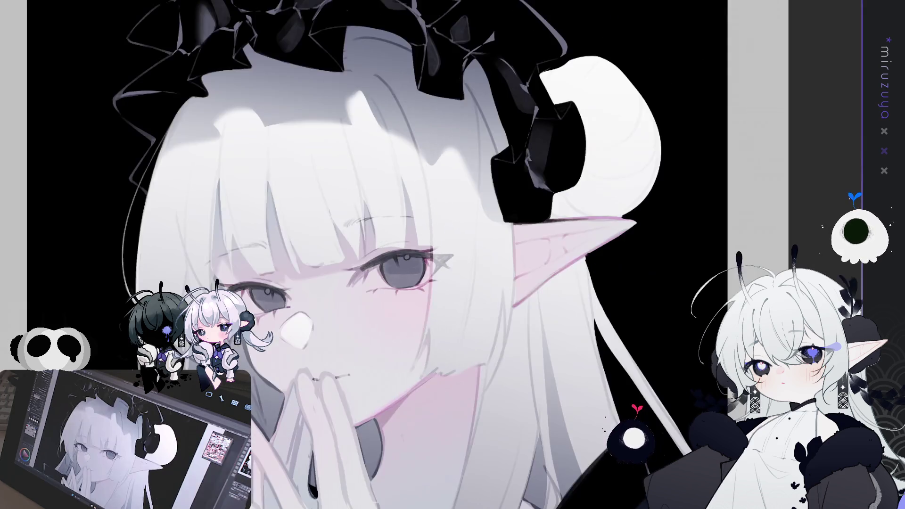
{"action": "key", "text": "ctrl+minus"}
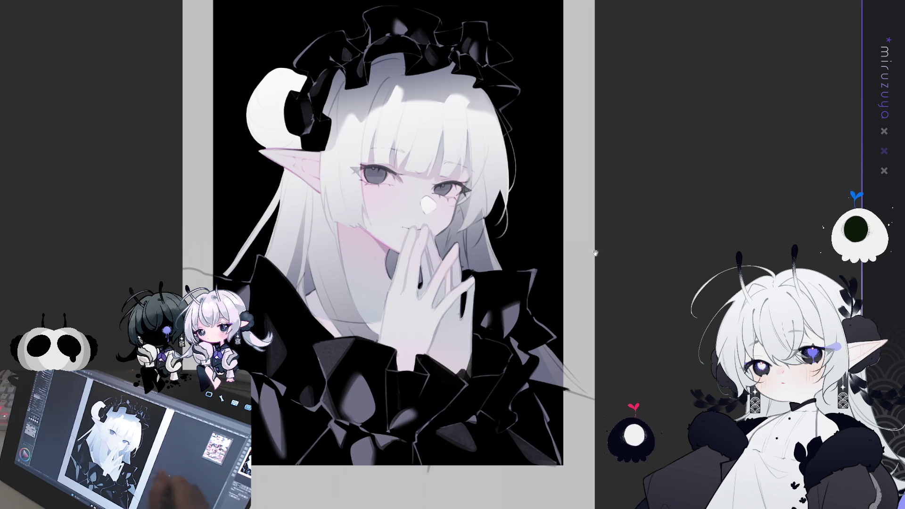
{"action": "left_click_drag", "start_coordinate": [386, 255], "coordinate": [326, 282]}
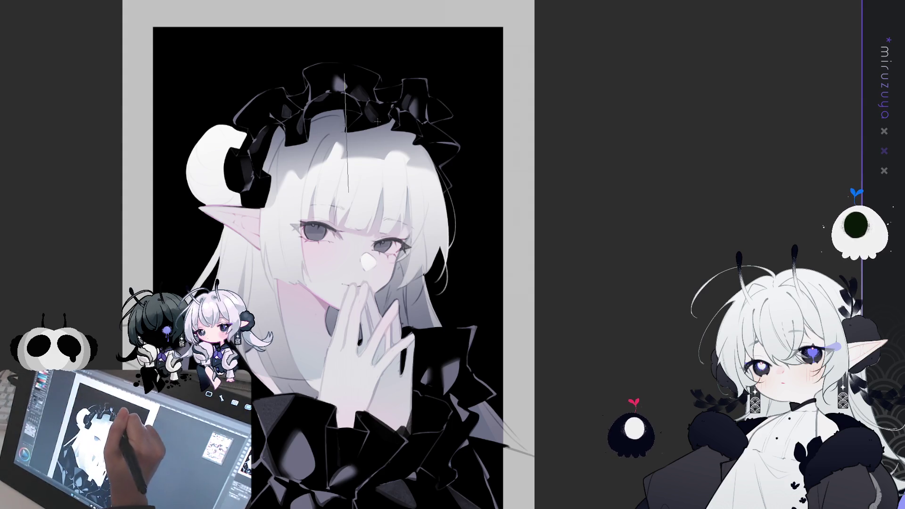
Step: Undo the stray vertical line and the darkening near the fingers and collar
{"action": "left_click_drag", "start_coordinate": [355, 78], "coordinate": [356, 202]}
{"action": "key", "text": "ctrl+z"}
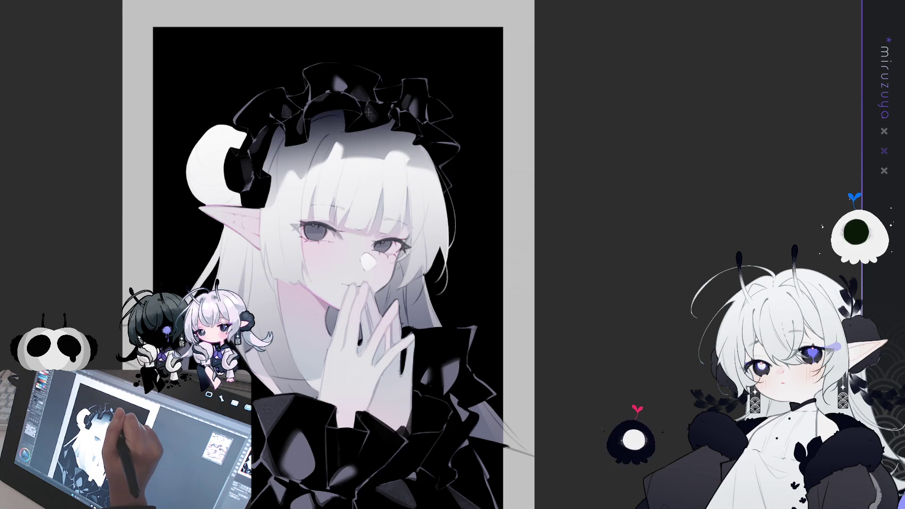
{"action": "left_click_drag", "start_coordinate": [388, 242], "coordinate": [380, 113]}
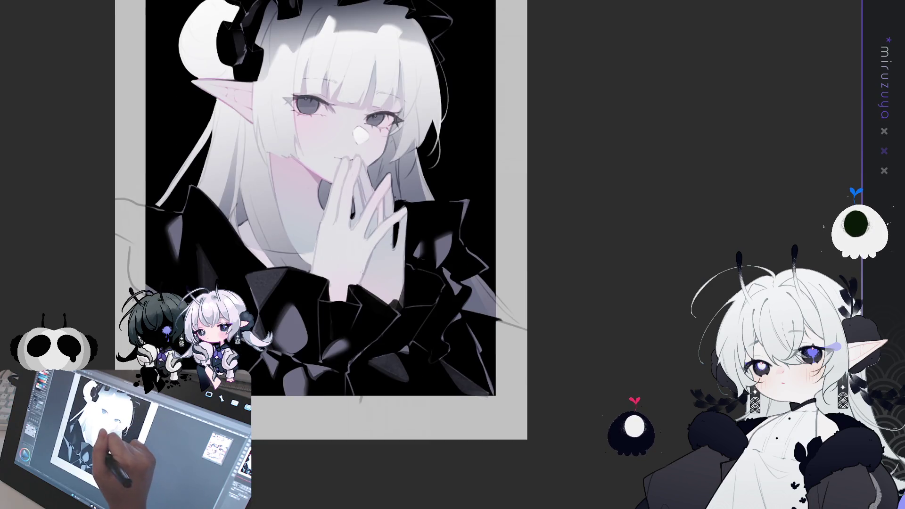
{"action": "key", "text": "ctrl+z"}
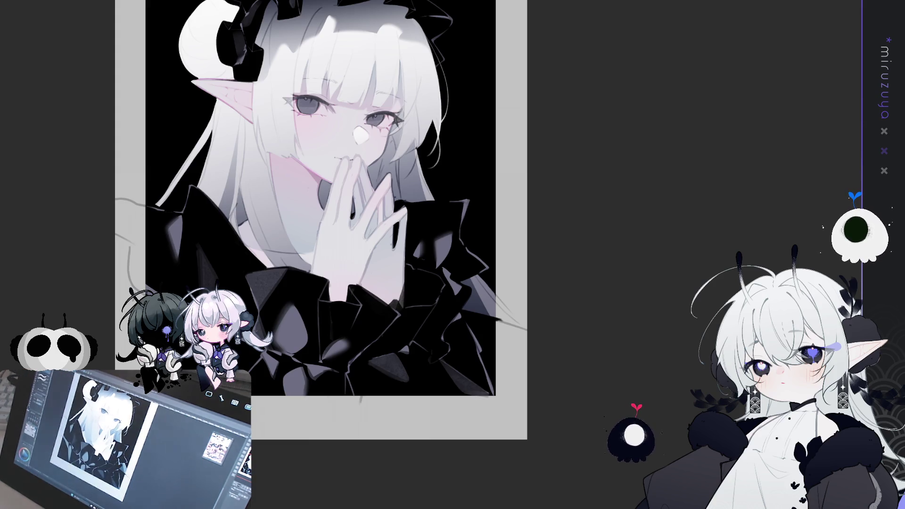
Step: Select the entire canvas with Ctrl+A and zoom the view back in
{"action": "scroll", "coordinate": [321, 221], "scroll_direction": "up", "scroll_amount": 3}
{"action": "key", "text": "ctrl+a"}
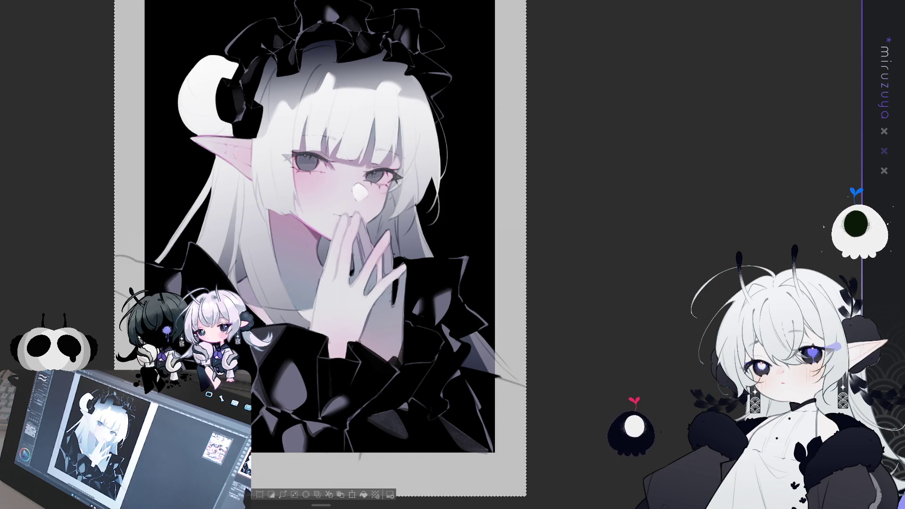
{"action": "scroll", "coordinate": [431, 253], "scroll_direction": "up", "scroll_amount": 1}
{"action": "scroll", "coordinate": [331, 387], "scroll_direction": "up", "scroll_amount": 1}
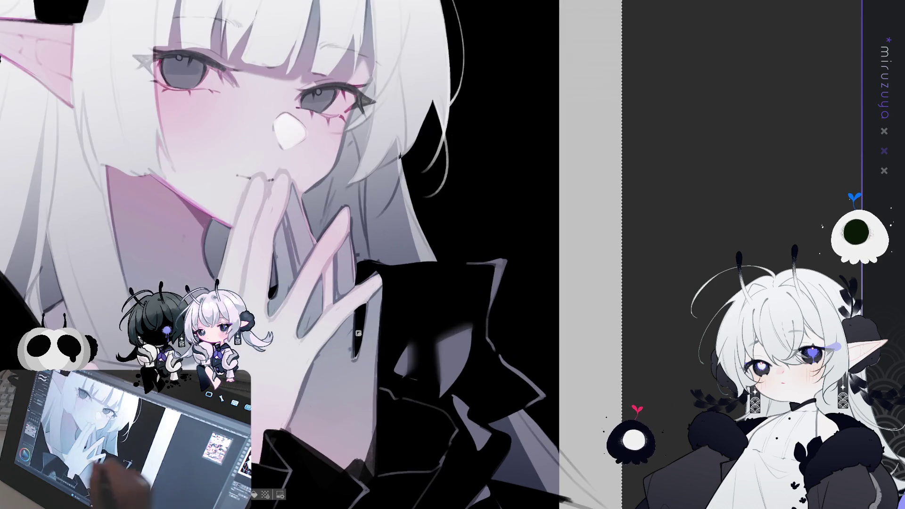
Step: Zoom in close on the face and pan the view toward the eyes and nose
{"action": "key", "text": "ctrl+d"}
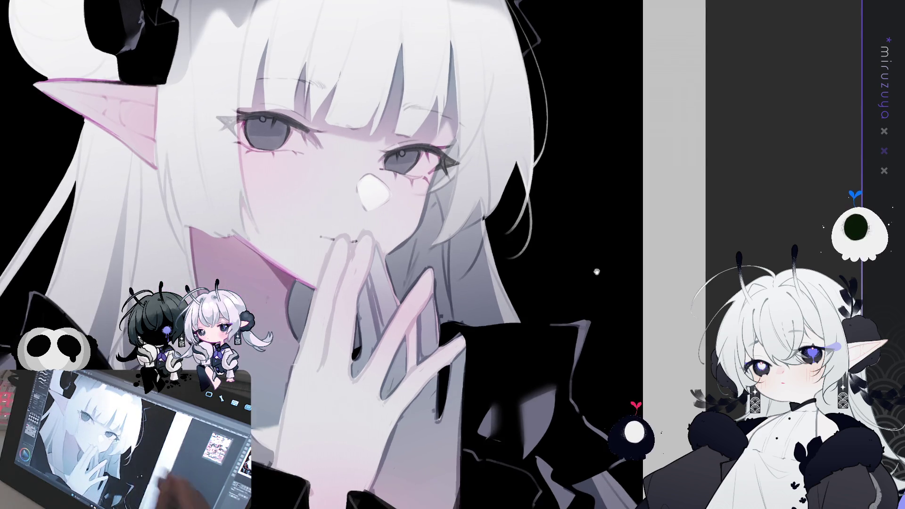
{"action": "left_click_drag", "start_coordinate": [277, 216], "coordinate": [316, 183]}
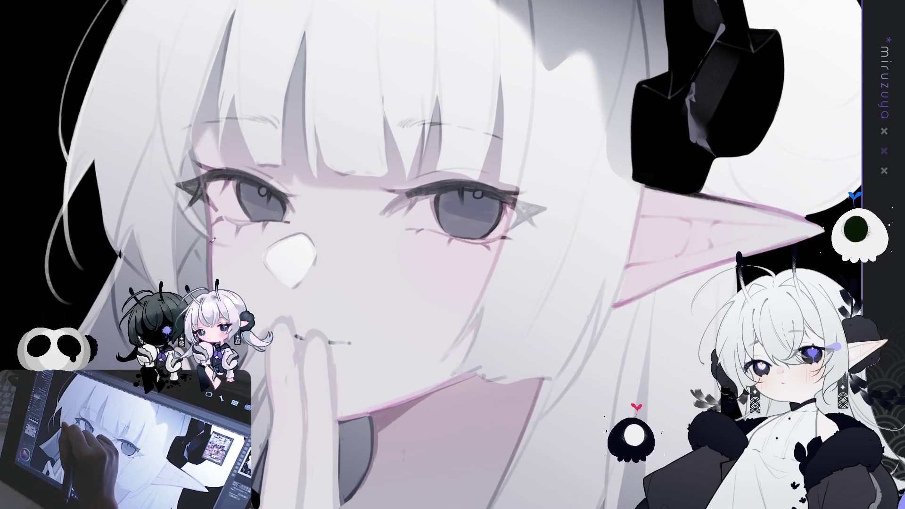
Step: Restroke the hair strand below the left eye, then mirror and reframe the face
{"action": "mouse_move", "coordinate": [211, 221]}
{"action": "left_mouse_down"}
{"action": "mouse_move", "coordinate": [209, 279]}
{"action": "mouse_move", "coordinate": [212, 260]}
{"action": "left_mouse_up"}
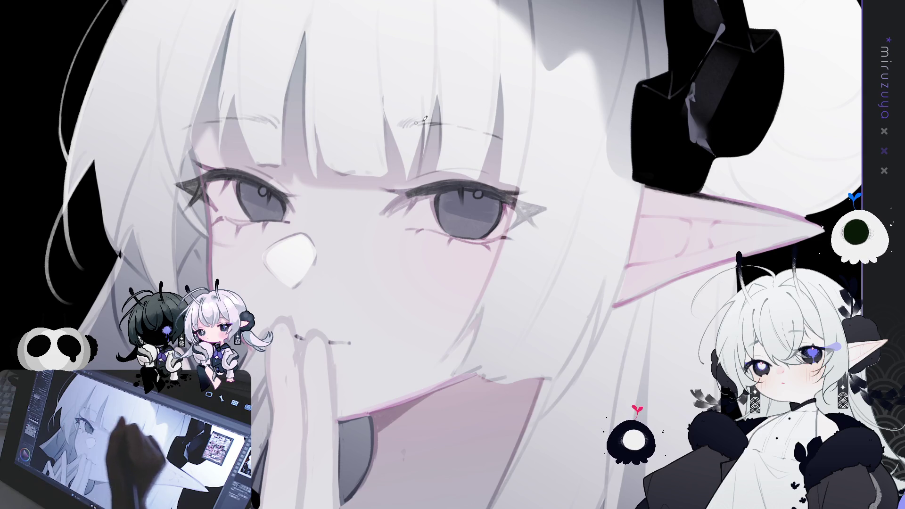
{"action": "key", "text": "h"}
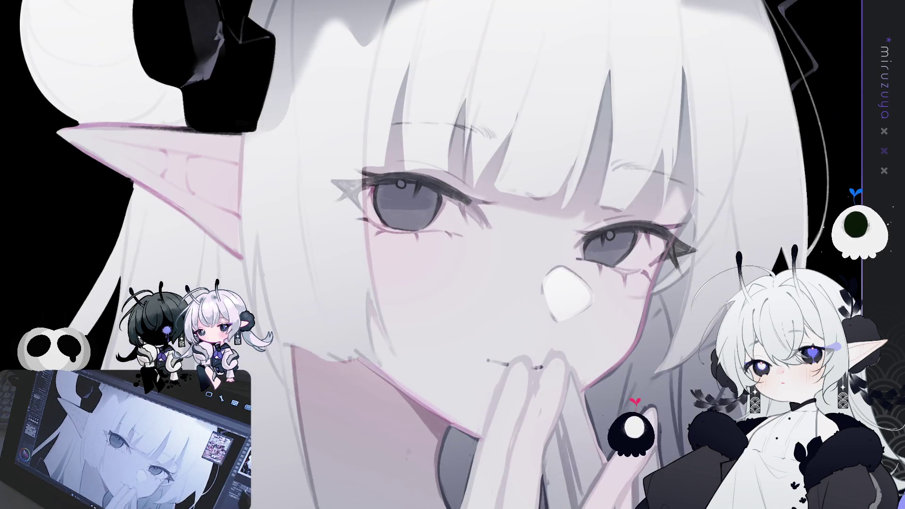
{"action": "left_click_drag", "start_coordinate": [425, 283], "coordinate": [308, 261]}
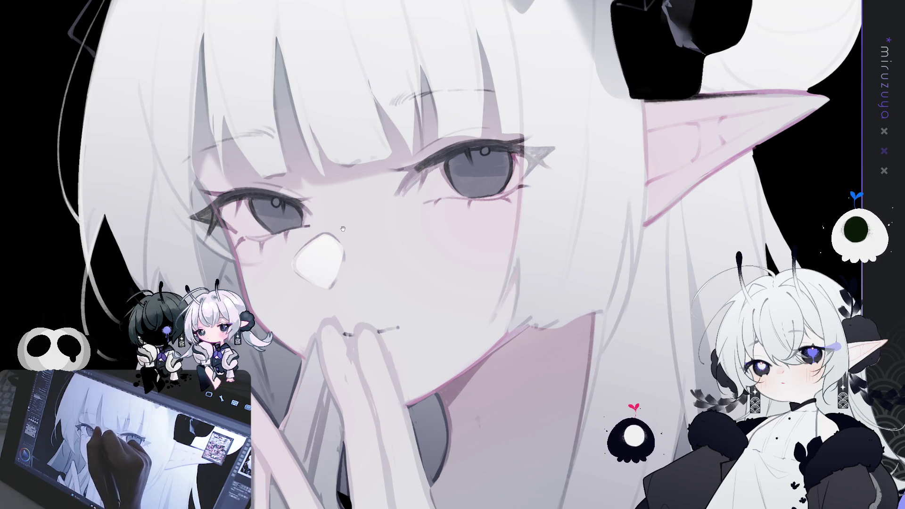
{"action": "left_click_drag", "start_coordinate": [342, 226], "coordinate": [356, 160]}
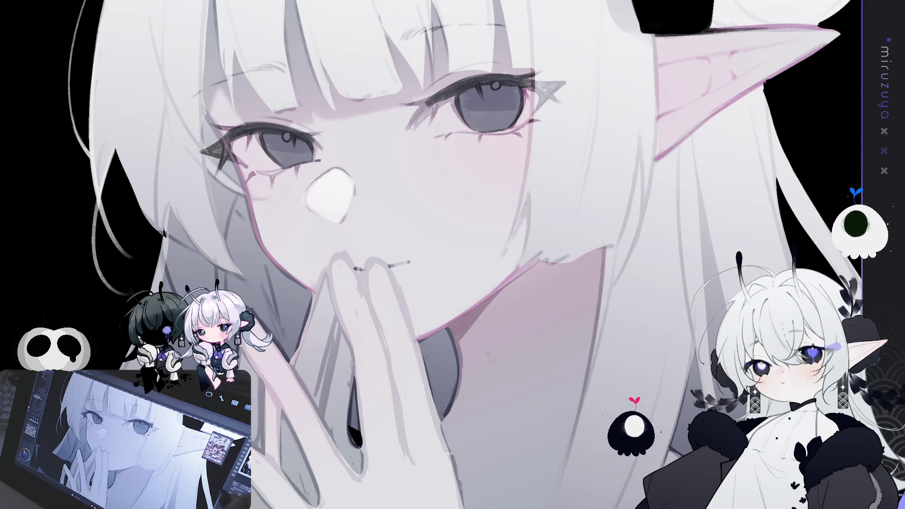
{"action": "left_click_drag", "start_coordinate": [355, 161], "coordinate": [341, 200]}
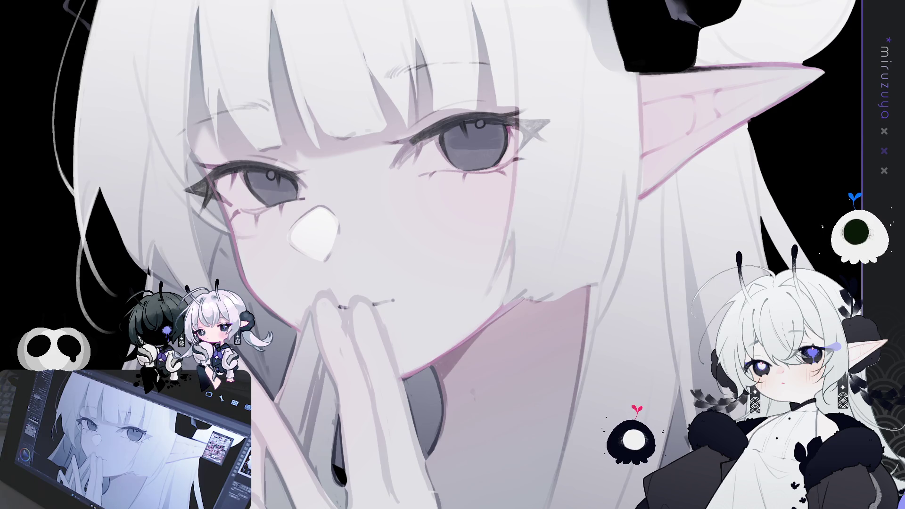
Step: Add a thin grey line below the nose and reshape the nose highlight with a lasso selection
{"action": "left_click_drag", "start_coordinate": [338, 267], "coordinate": [303, 267]}
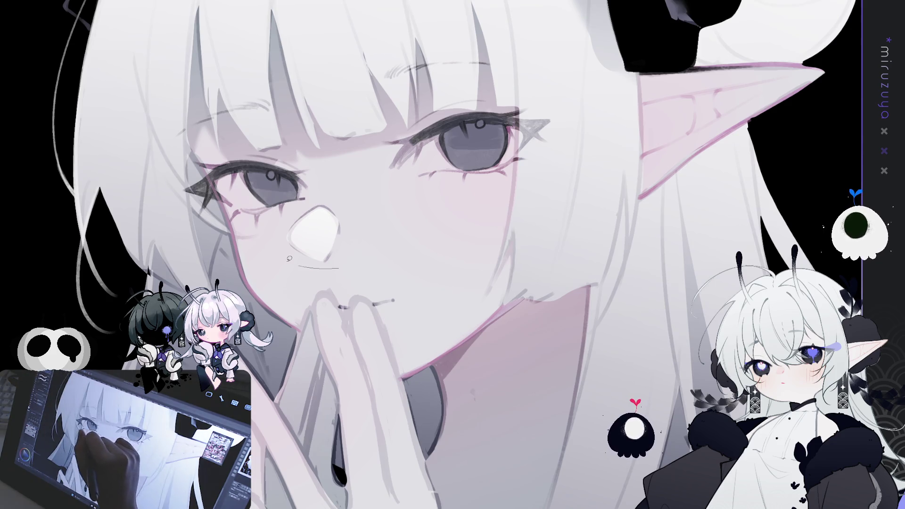
{"action": "left_click_drag", "start_coordinate": [312, 201], "coordinate": [340, 267]}
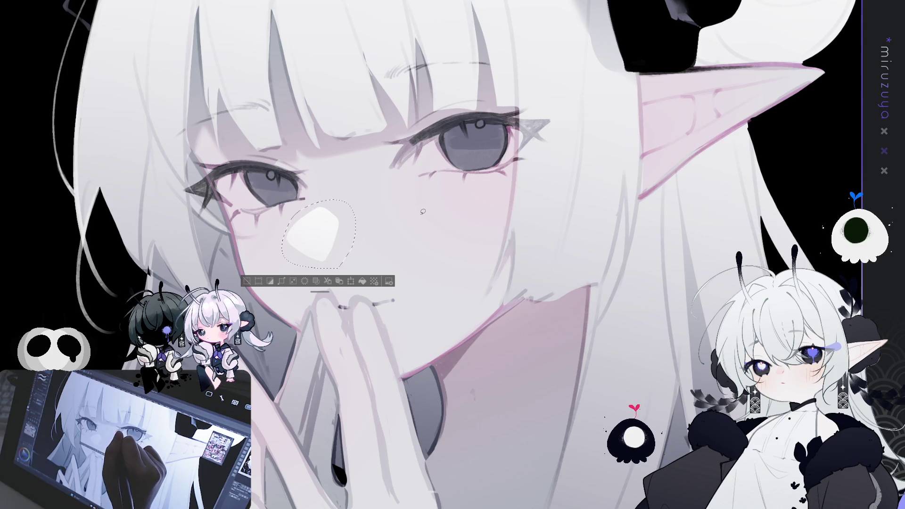
{"action": "key", "text": "ctrl+d"}
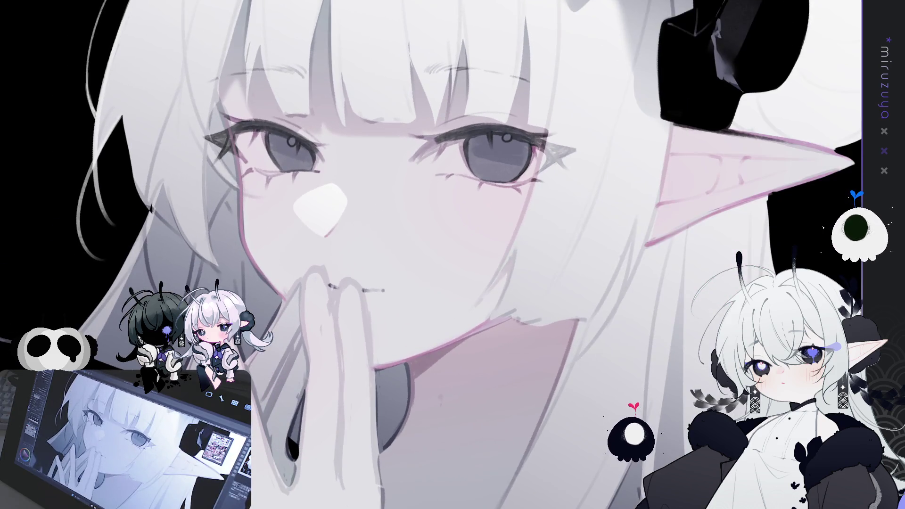
{"action": "key", "text": "h"}
{"action": "left_click_drag", "start_coordinate": [525, 231], "coordinate": [275, 263]}
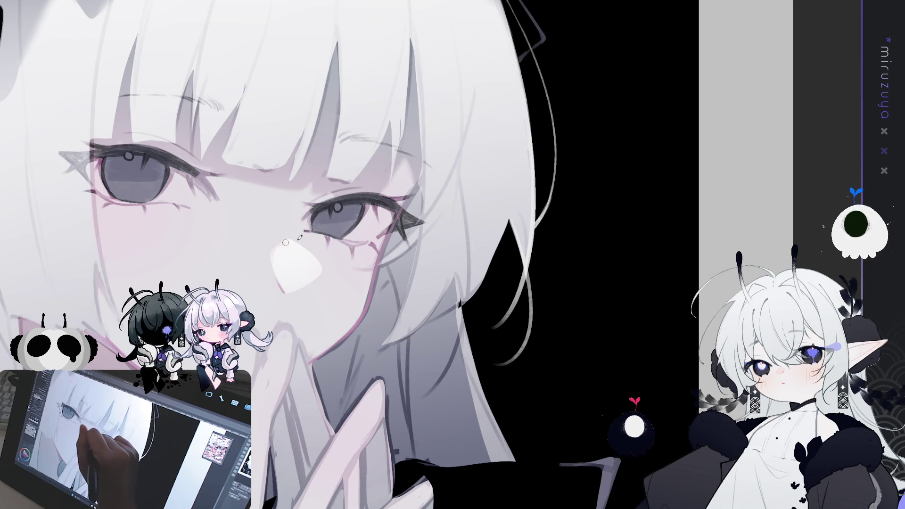
Step: Brighten the upper-left nose highlight, then unmirror, rotate and zoom the view onto the eyes
{"action": "left_click_drag", "start_coordinate": [276, 252], "coordinate": [292, 243]}
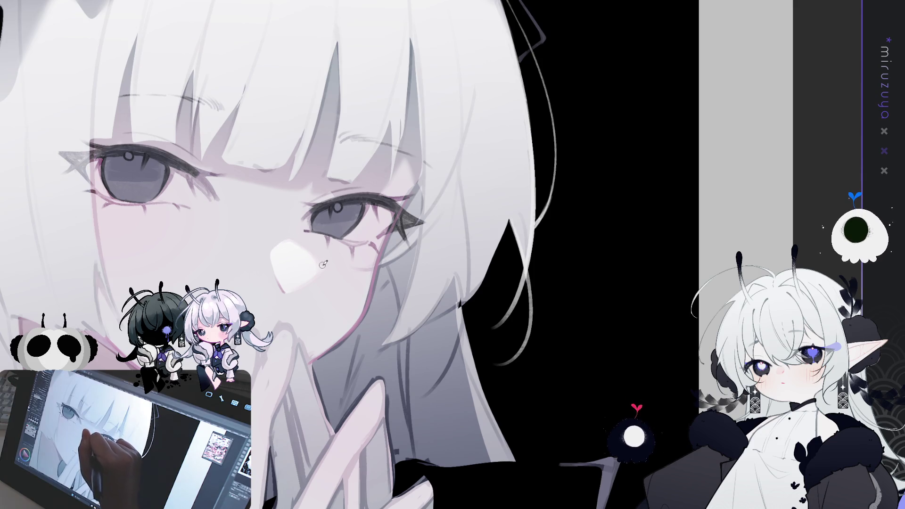
{"action": "mouse_move", "coordinate": [357, 224]}
{"action": "left_mouse_down"}
{"action": "mouse_move", "coordinate": [368, 236]}
{"action": "mouse_move", "coordinate": [476, 268]}
{"action": "left_mouse_up"}
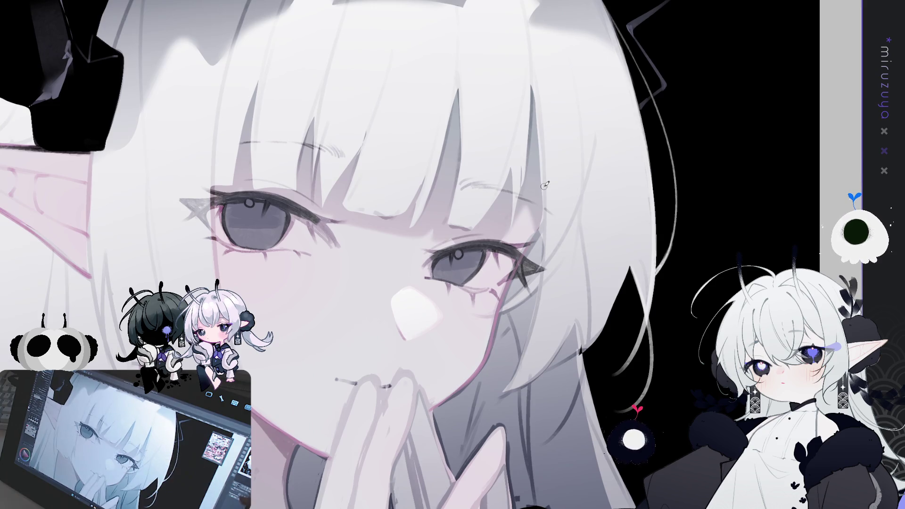
{"action": "key", "text": "h"}
{"action": "mouse_move", "coordinate": [766, 195]}
{"action": "left_mouse_down"}
{"action": "mouse_move", "coordinate": [684, 85]}
{"action": "mouse_move", "coordinate": [496, 52]}
{"action": "mouse_move", "coordinate": [301, 196]}
{"action": "left_mouse_up"}
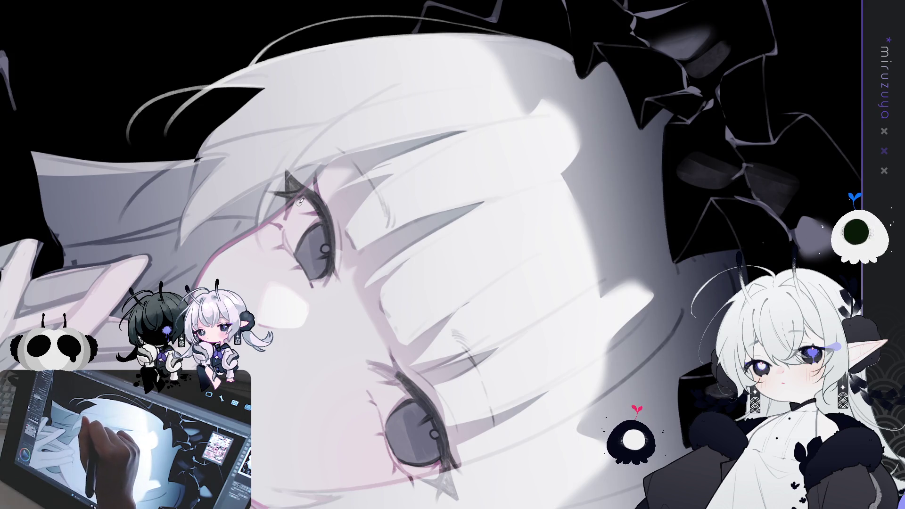